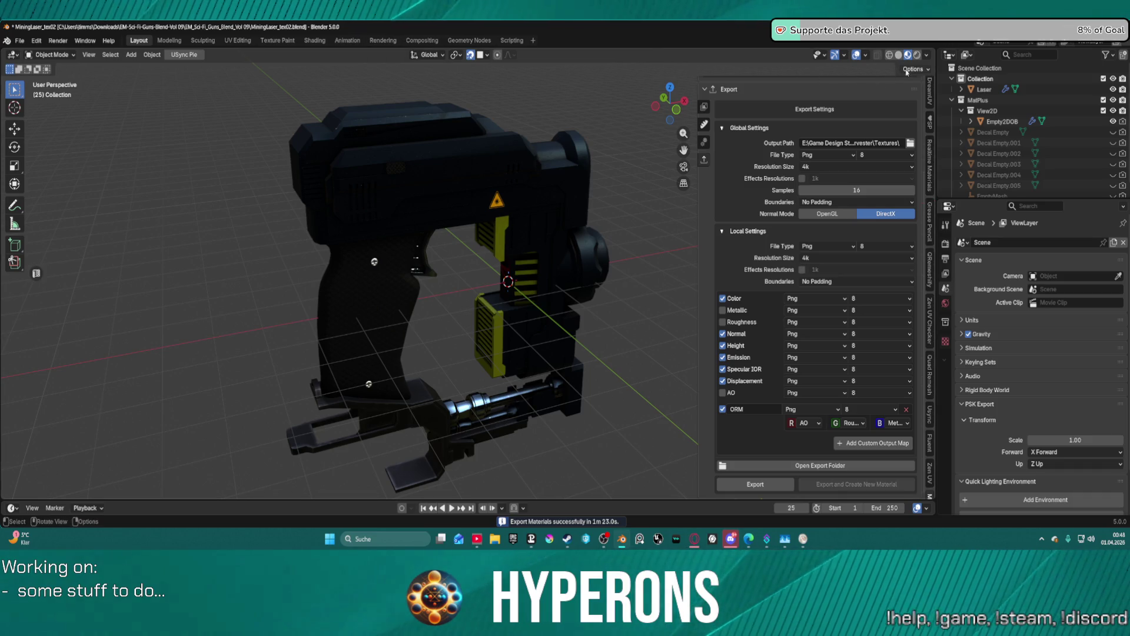
# Inspect the gun in the viewport, open the Textures export folder, and bring up the USync tools.
pyautogui.scroll(-5, 327, 167)
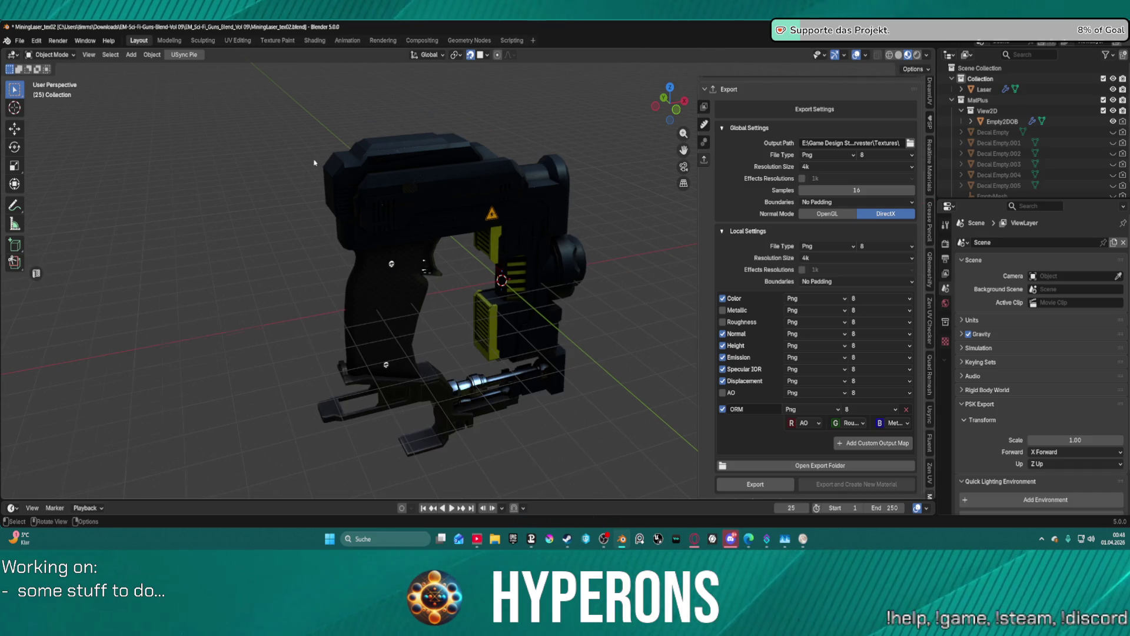
pyautogui.scroll(2, 391, 270)
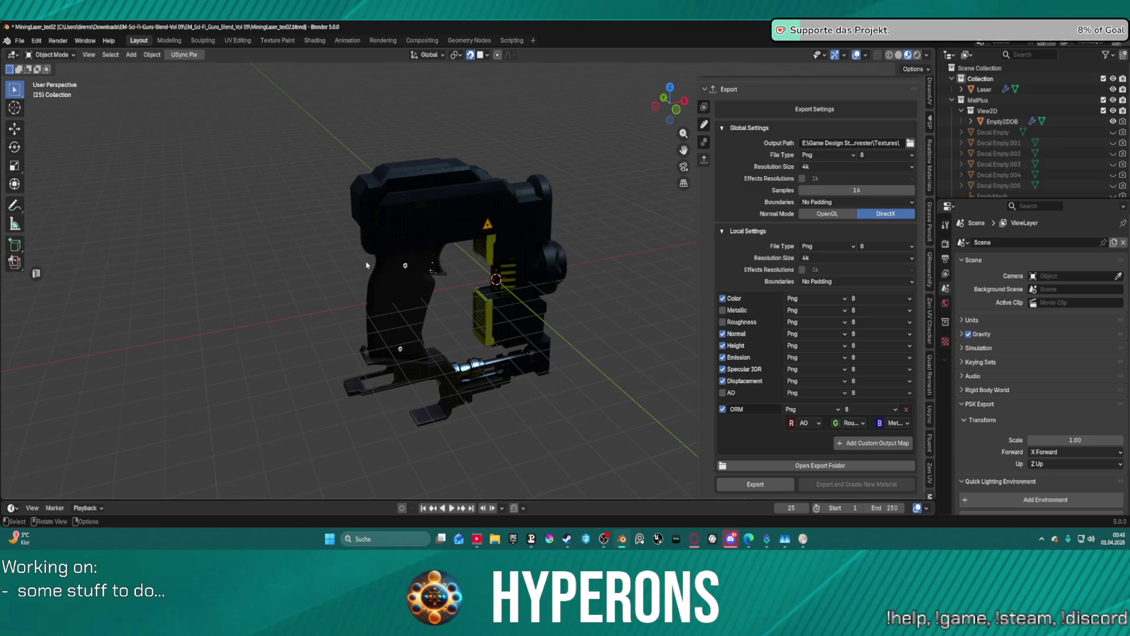
pyautogui.scroll(4, 367, 264)
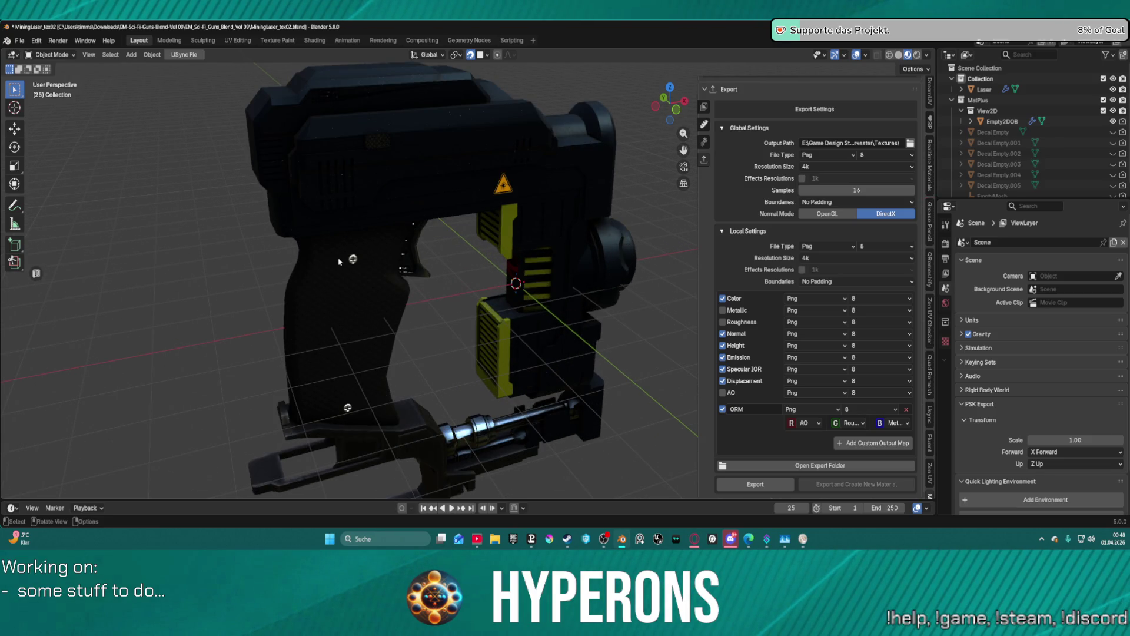
pyautogui.moveTo(339, 261); pyautogui.dragTo(428, 237, button='middle')
pyautogui.scroll(-3, 428, 236)
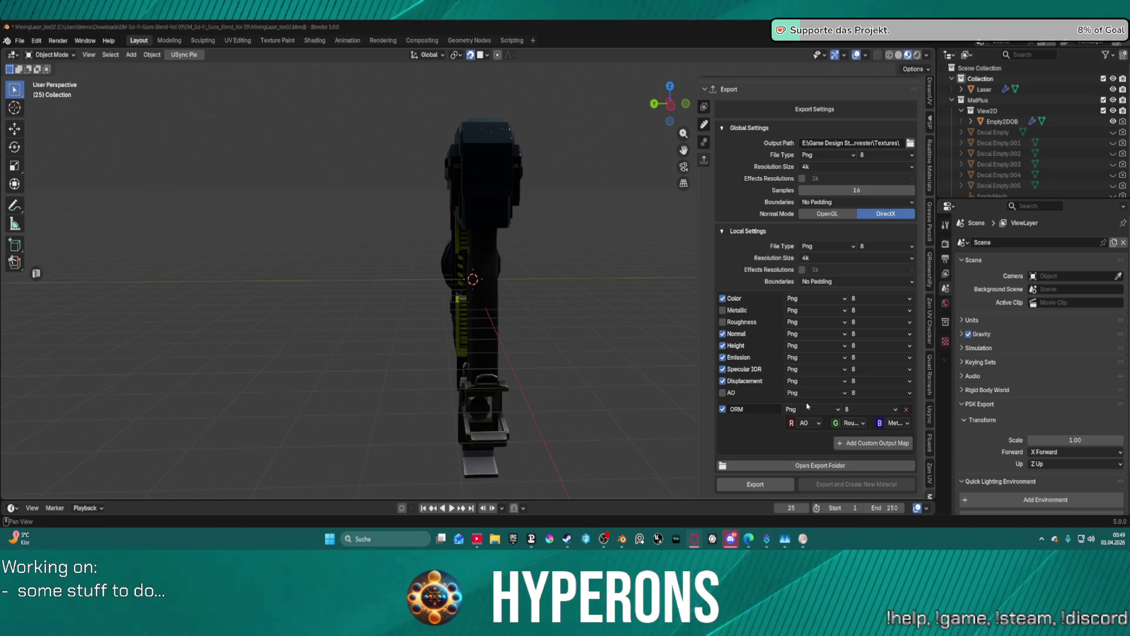
pyautogui.click(817, 465)
pyautogui.click(930, 414)
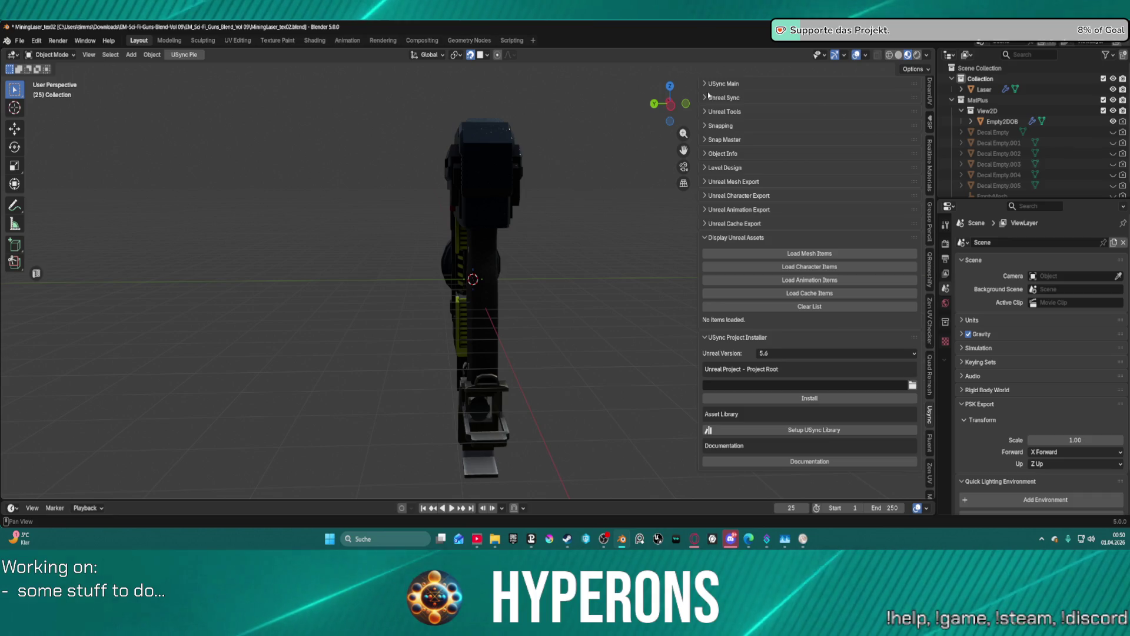
# Expand Unreal Sync and USync Main, and set the Unreal project directory to the Hyperons project root.
pyautogui.click(783, 98)
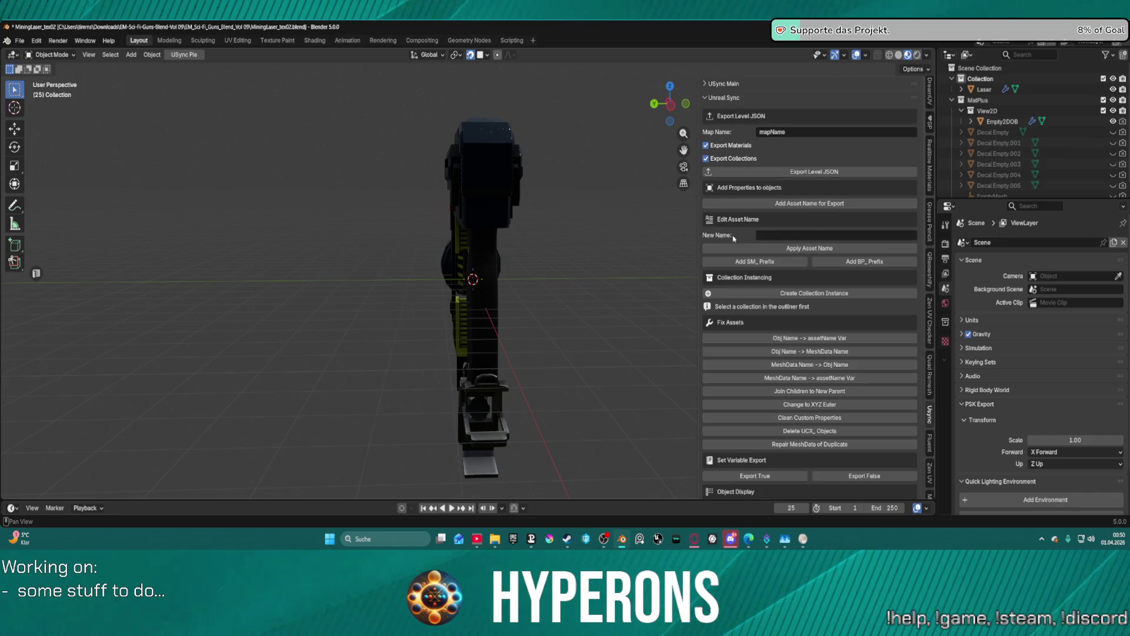
pyautogui.click(708, 86)
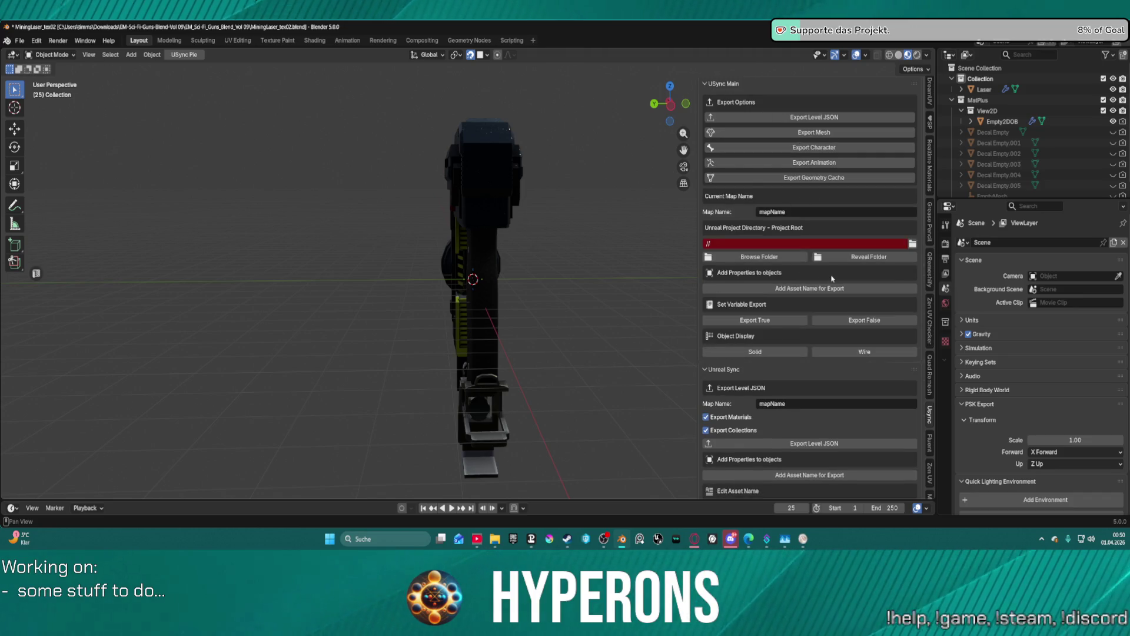
pyautogui.click(913, 244)
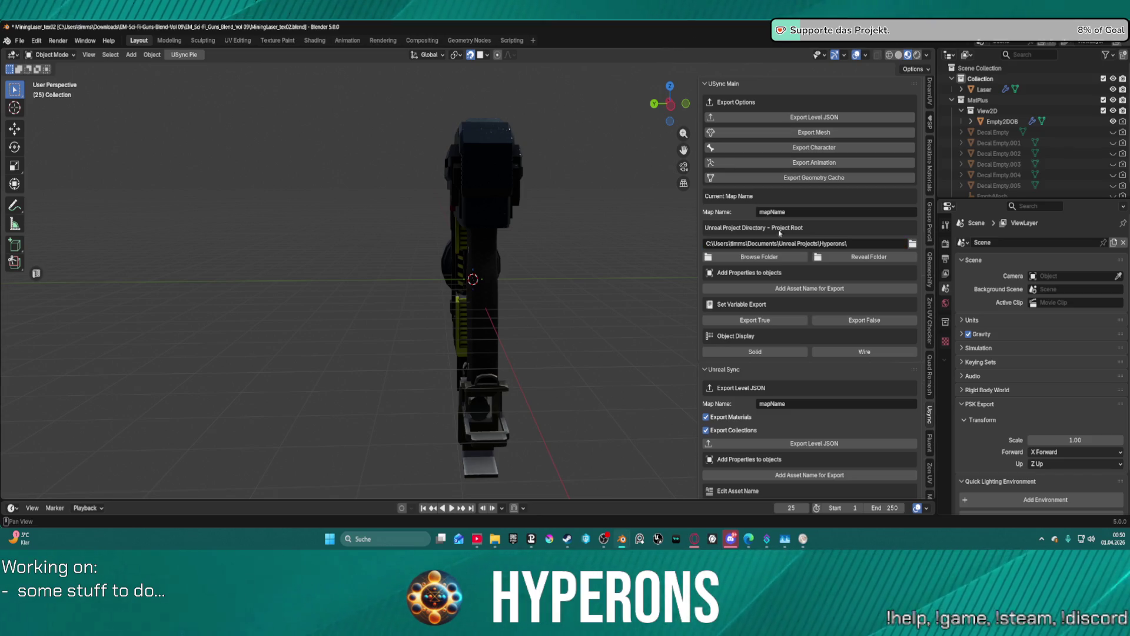
pyautogui.scroll(-15, 831, 316)
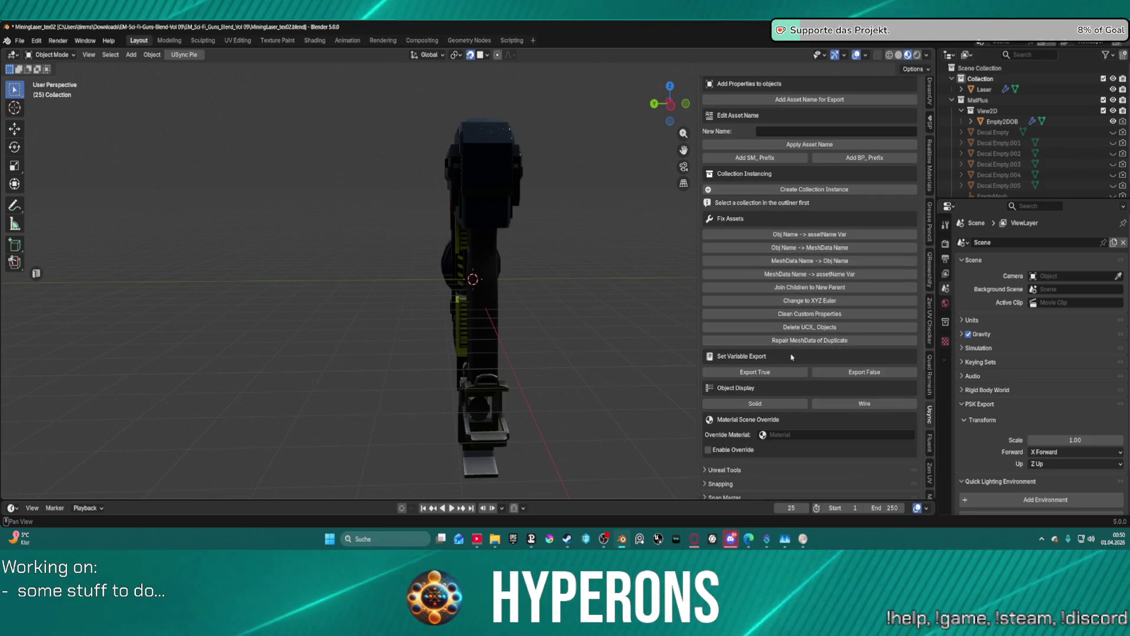
# Collapse the MatPlus collection in the Outliner and select the Laser object.
pyautogui.click(953, 100)
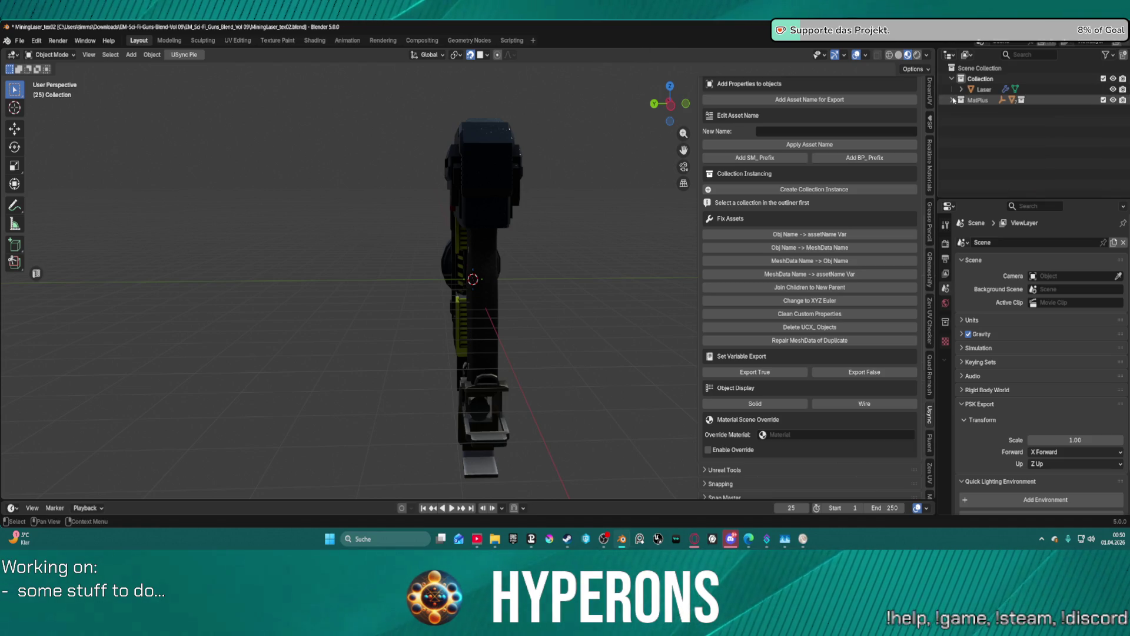
pyautogui.click(983, 91)
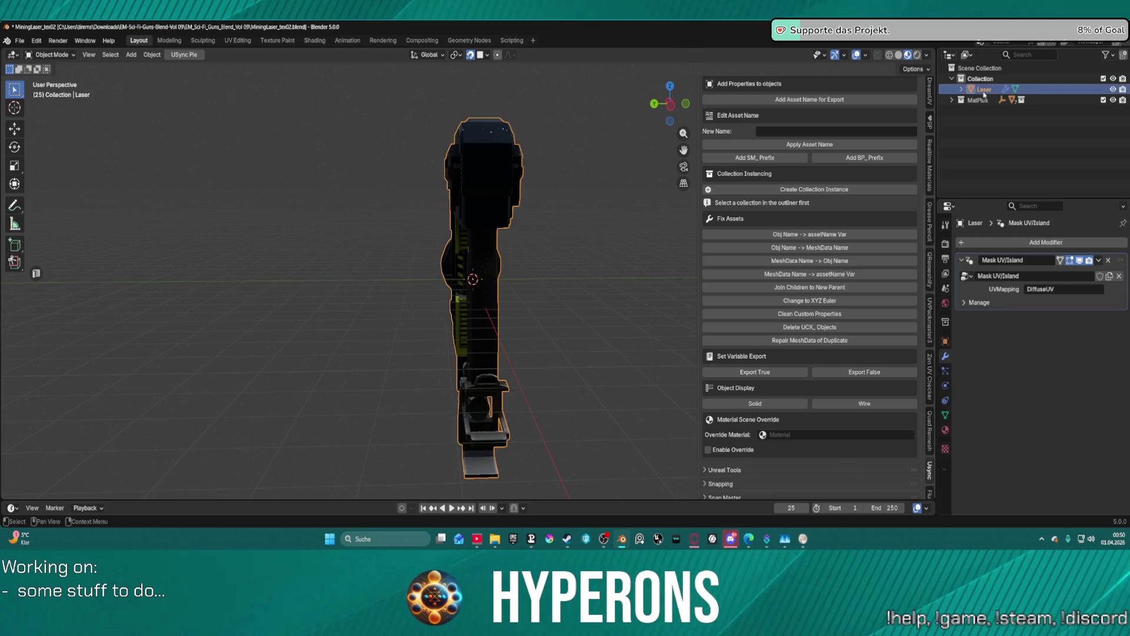
pyautogui.click(961, 89)
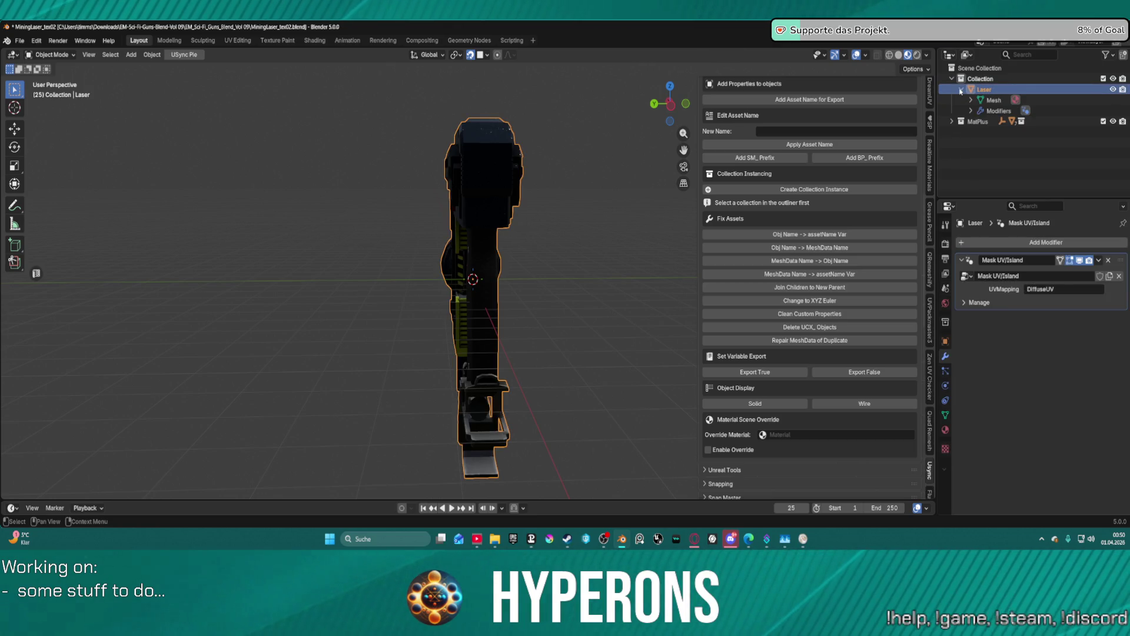
pyautogui.click(961, 90)
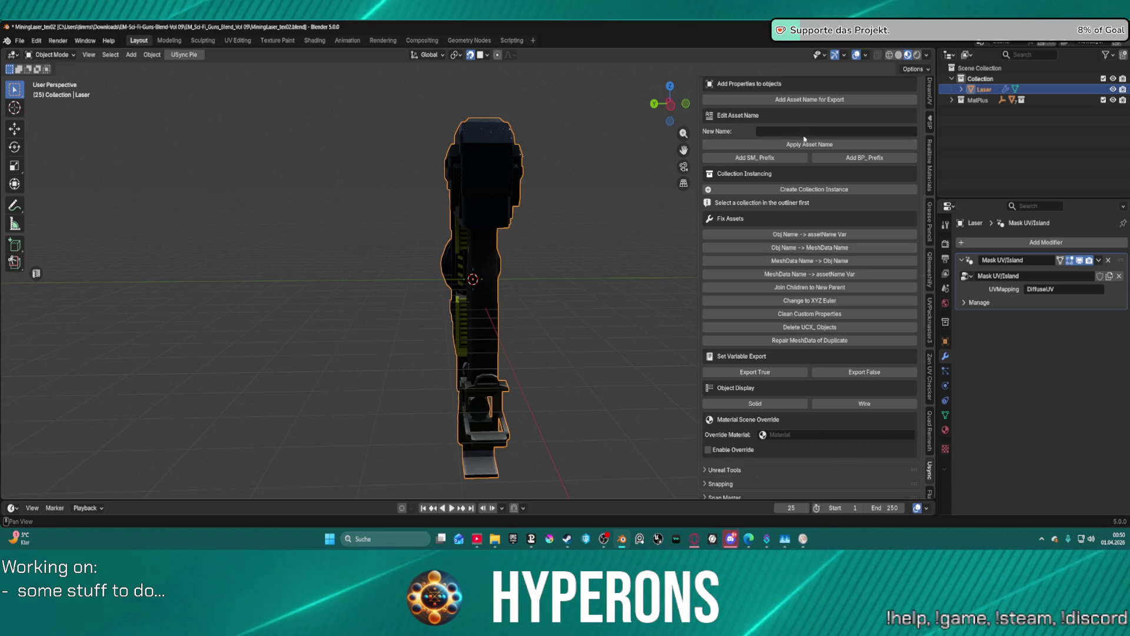
# Scroll the USync sidebar down and expand the Unreal Mesh Export options.
pyautogui.scroll(-1, 802, 321)
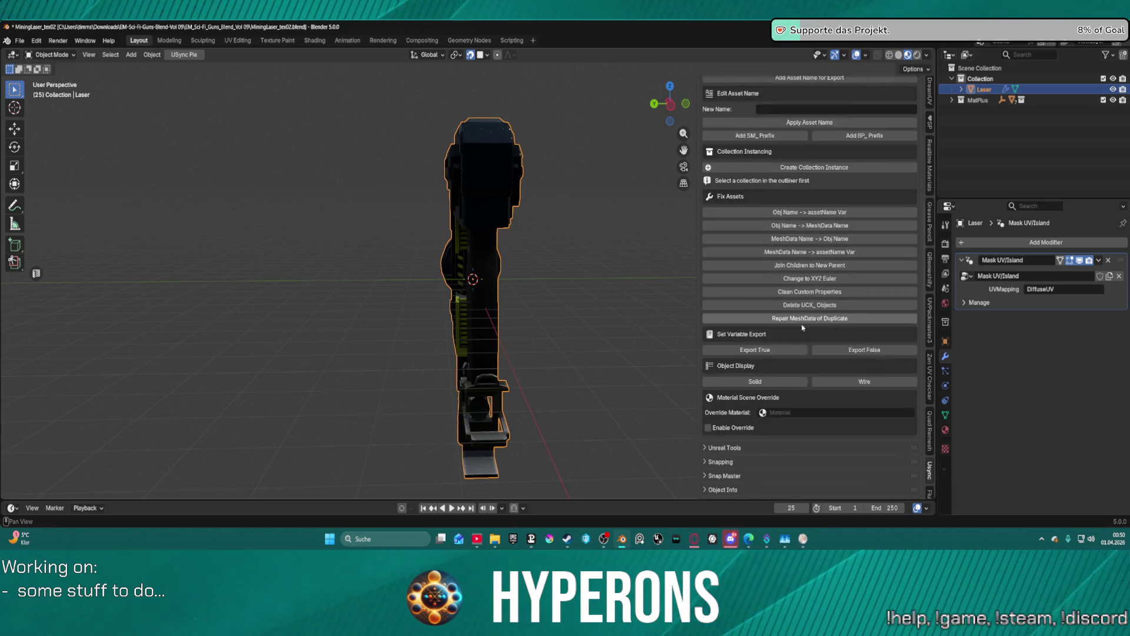
pyautogui.scroll(-10, 803, 323)
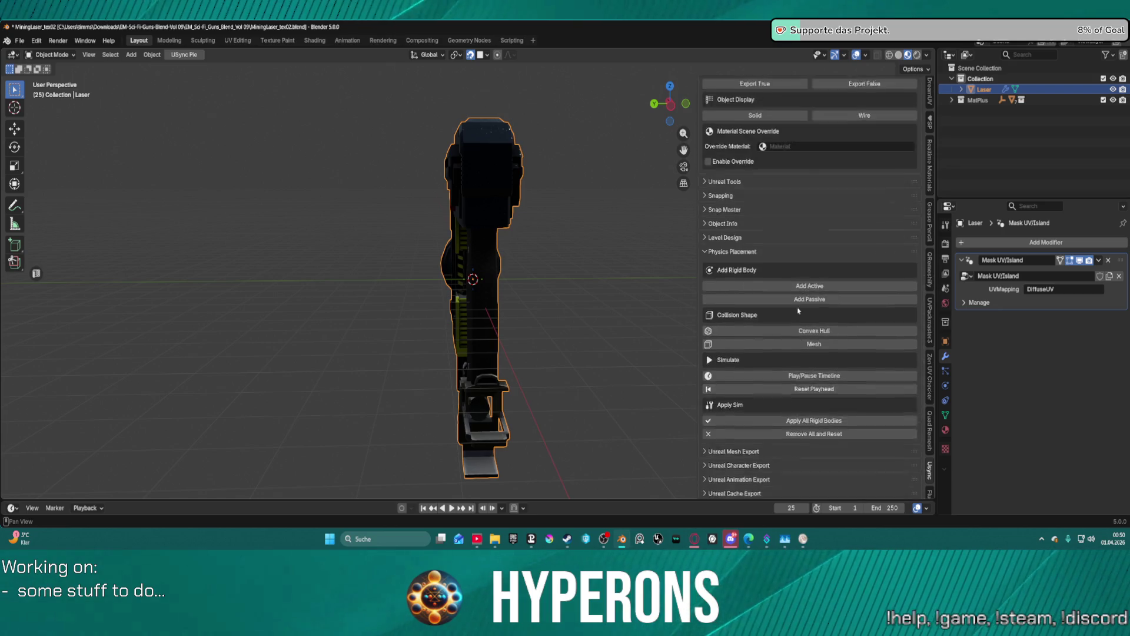
pyautogui.scroll(10, 799, 312)
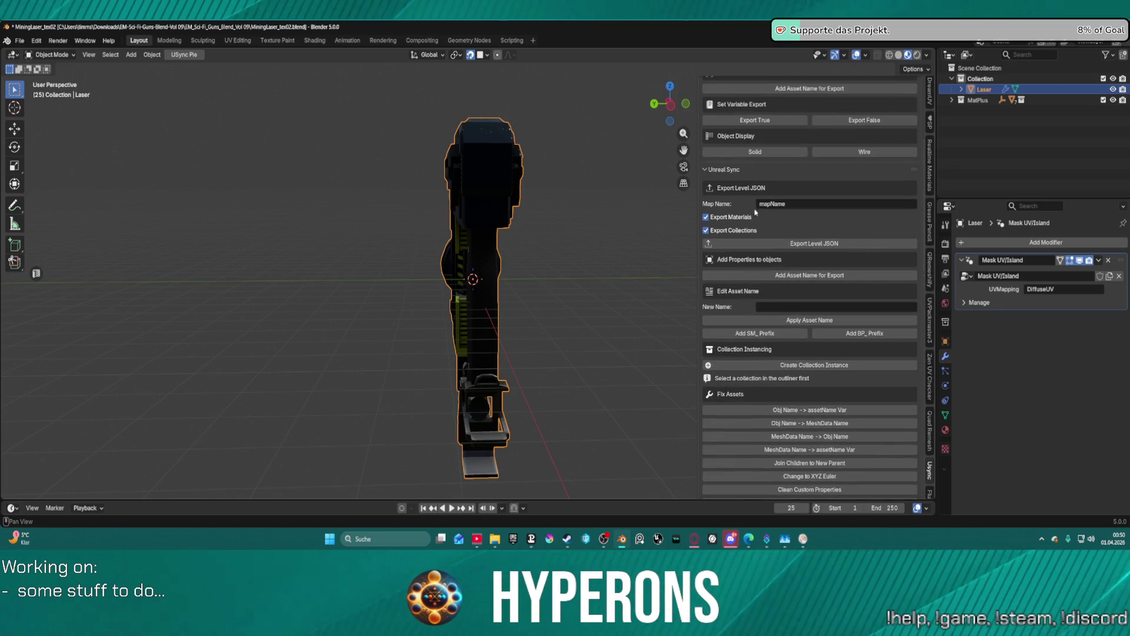
pyautogui.scroll(-10, 753, 224)
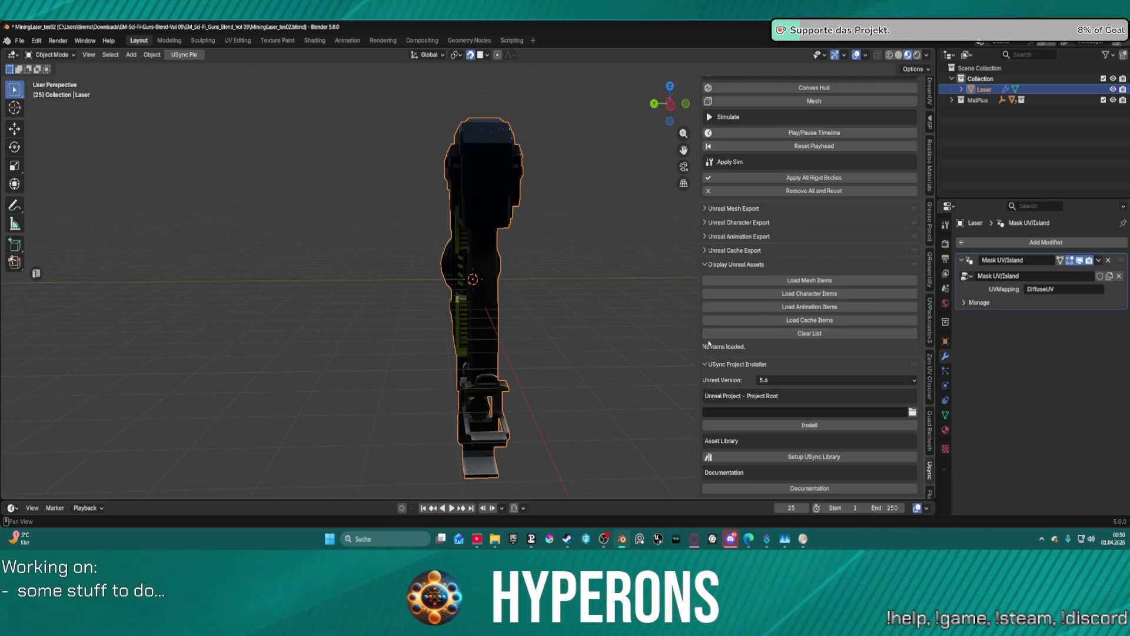
pyautogui.click(702, 210)
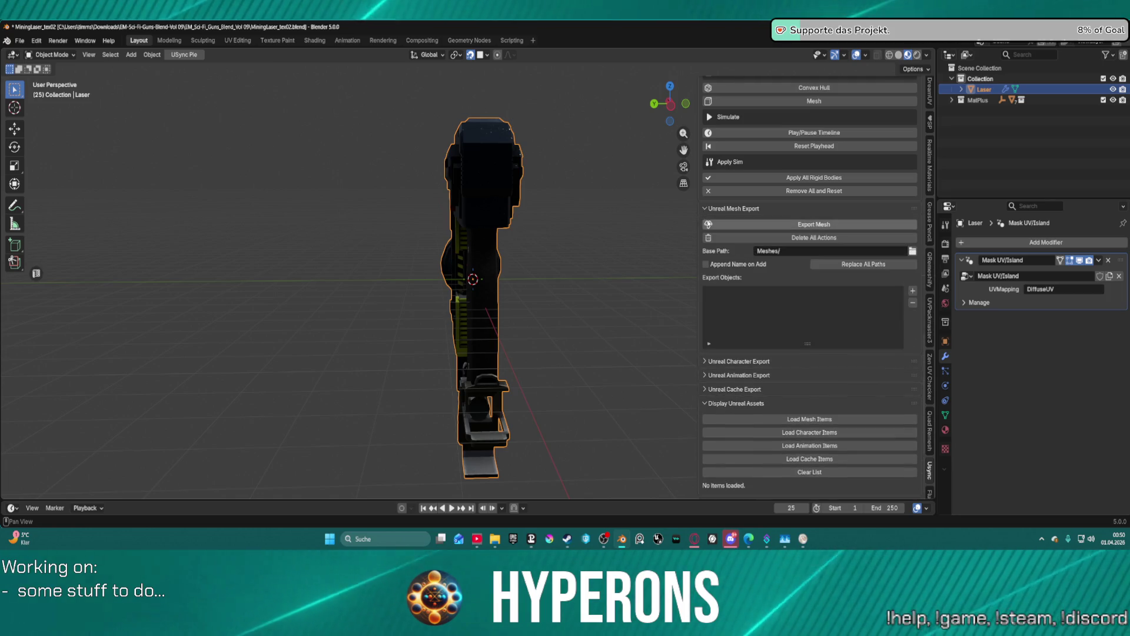
# Add the Laser object to the export list and name its export file Harvester_01.
pyautogui.click(913, 291)
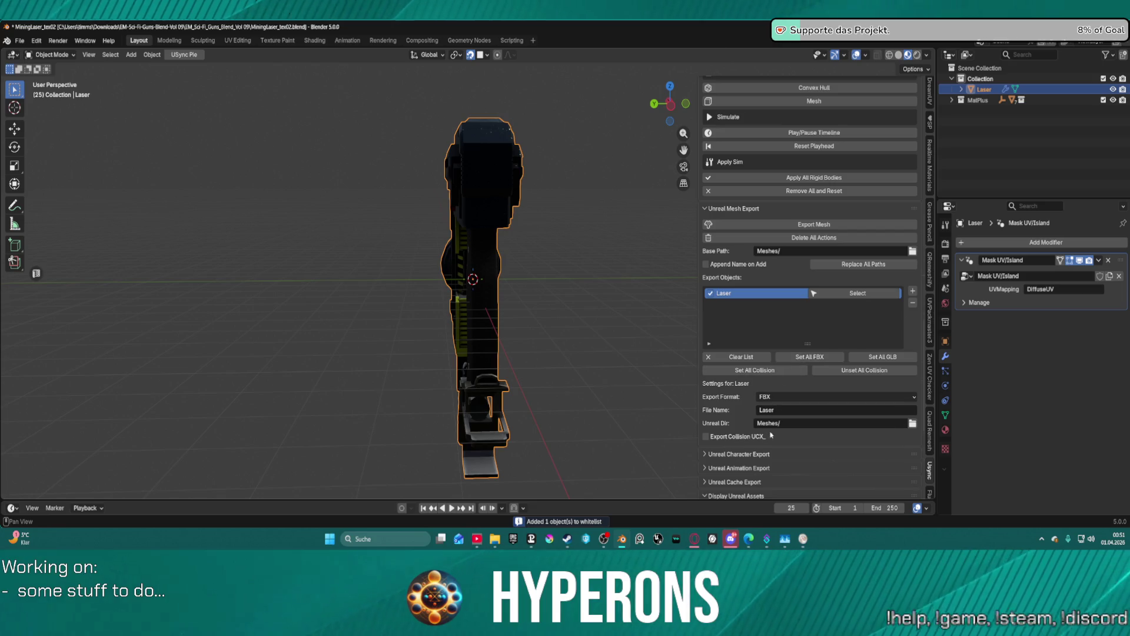
pyautogui.scroll(-6, 771, 434)
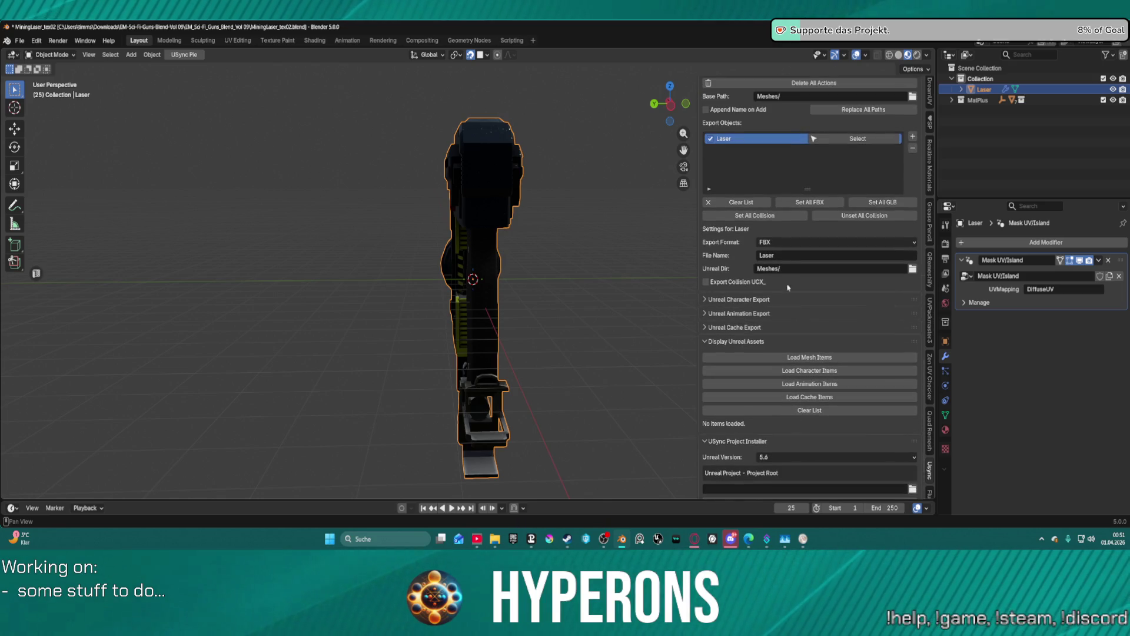
pyautogui.click(789, 257)
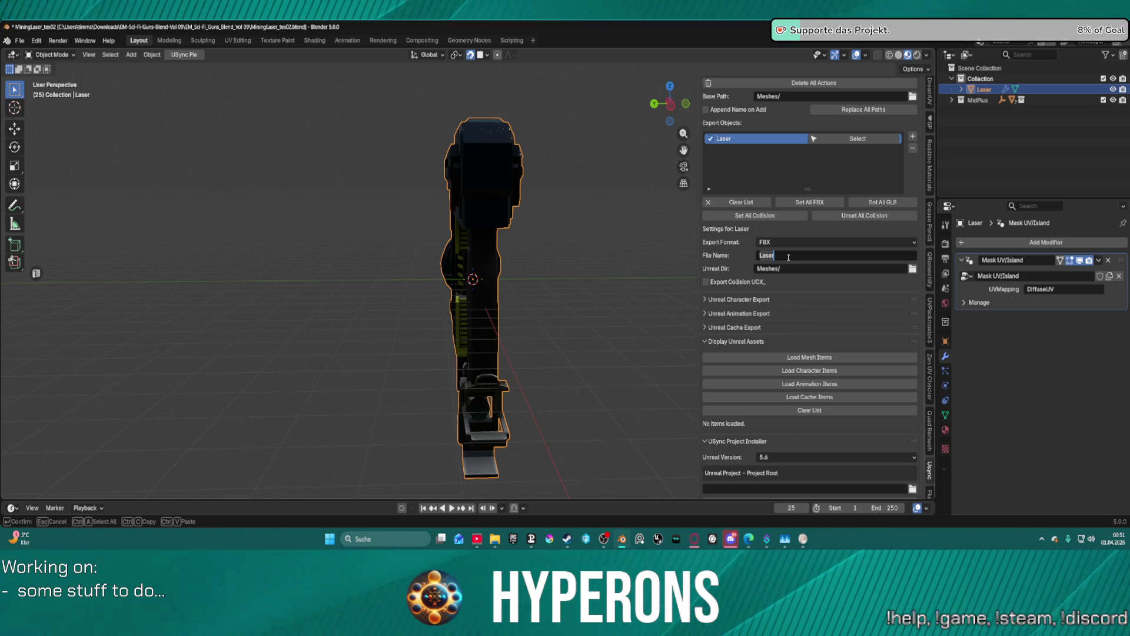
pyautogui.write('Hav')
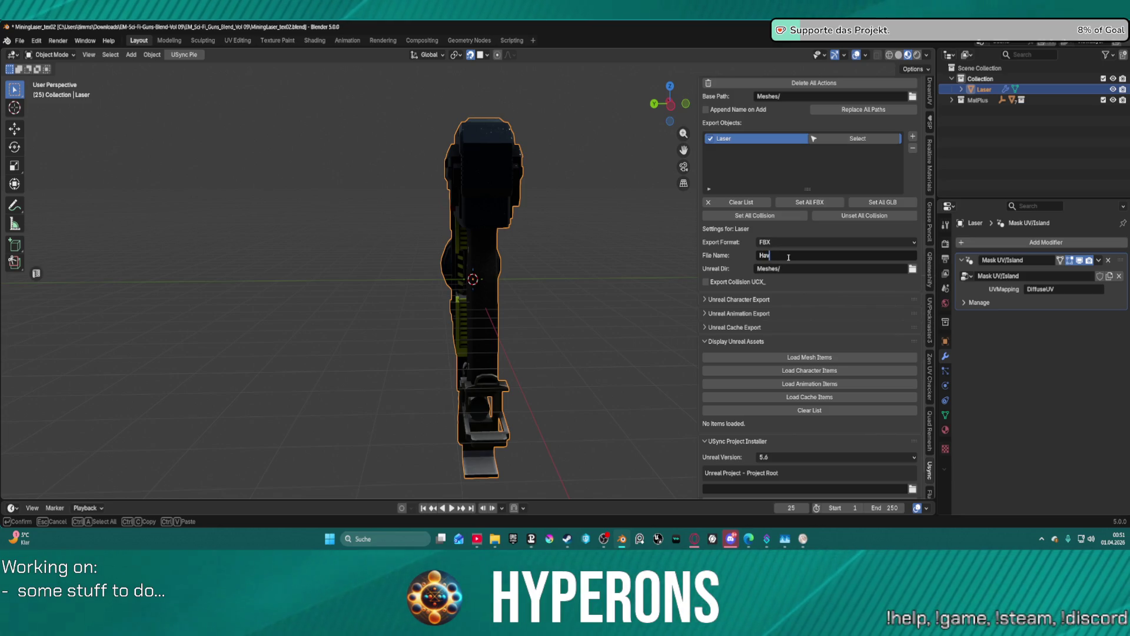
pyautogui.write('ester')
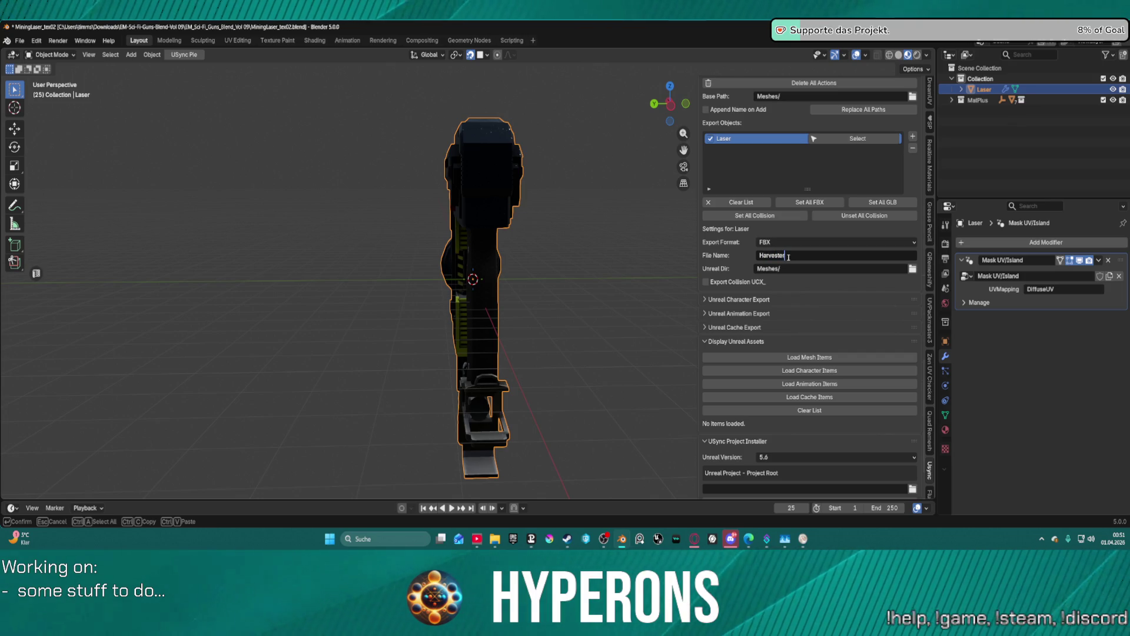
pyautogui.write('_01')
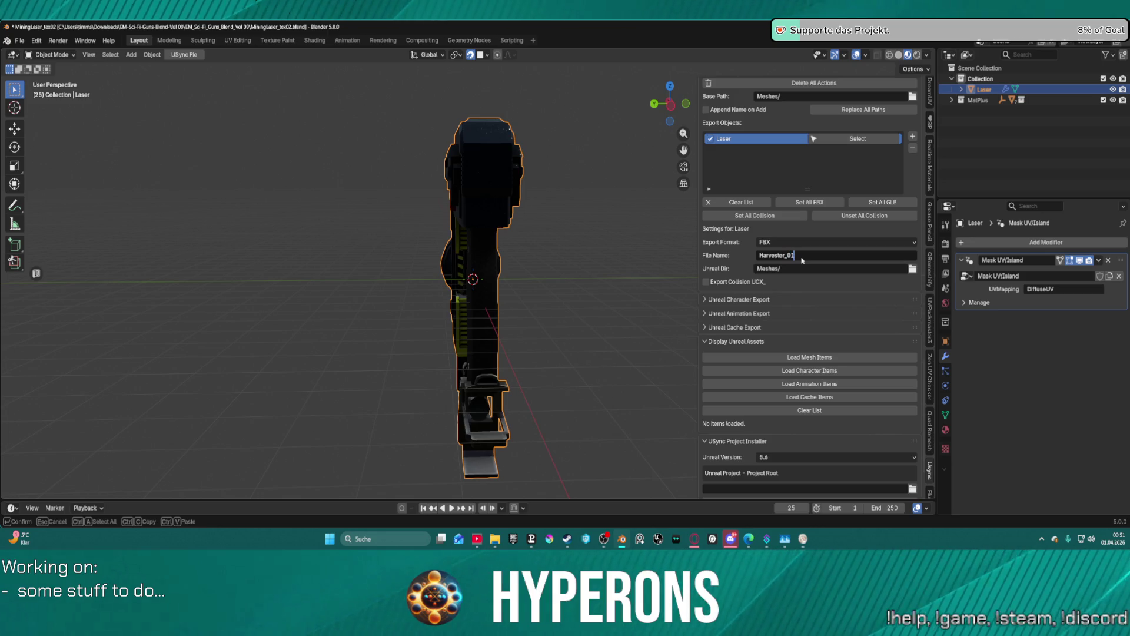
pyautogui.press('Return')
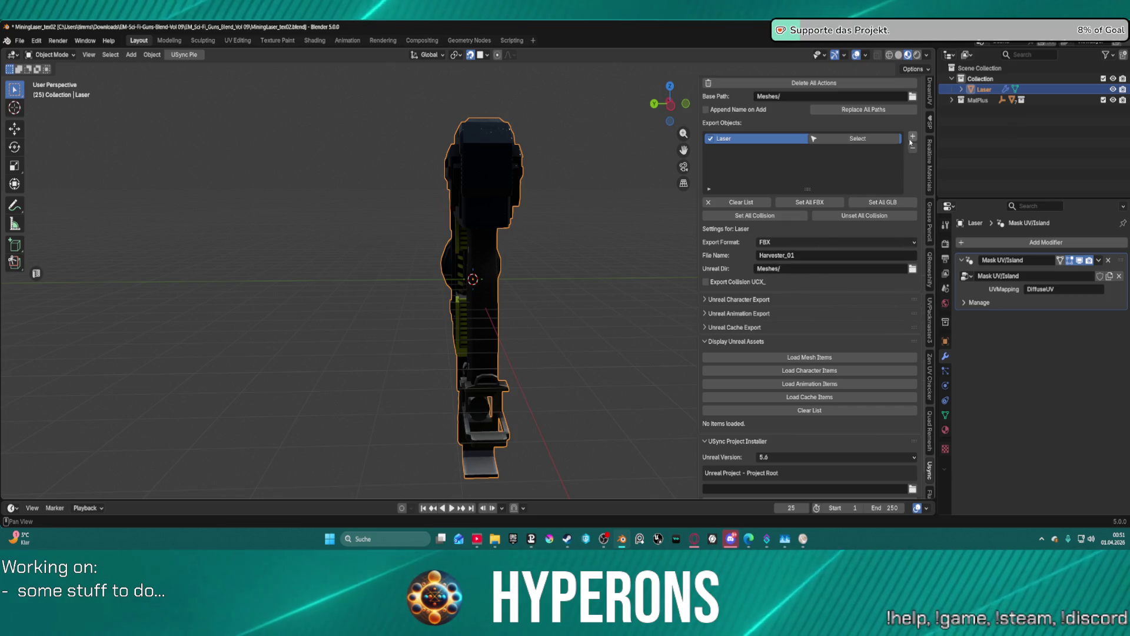
# Export the Laser mesh for Unreal with USync's Export Mesh, then minimize Blender.
pyautogui.scroll(3, 822, 124)
pyautogui.scroll(10, 822, 123)
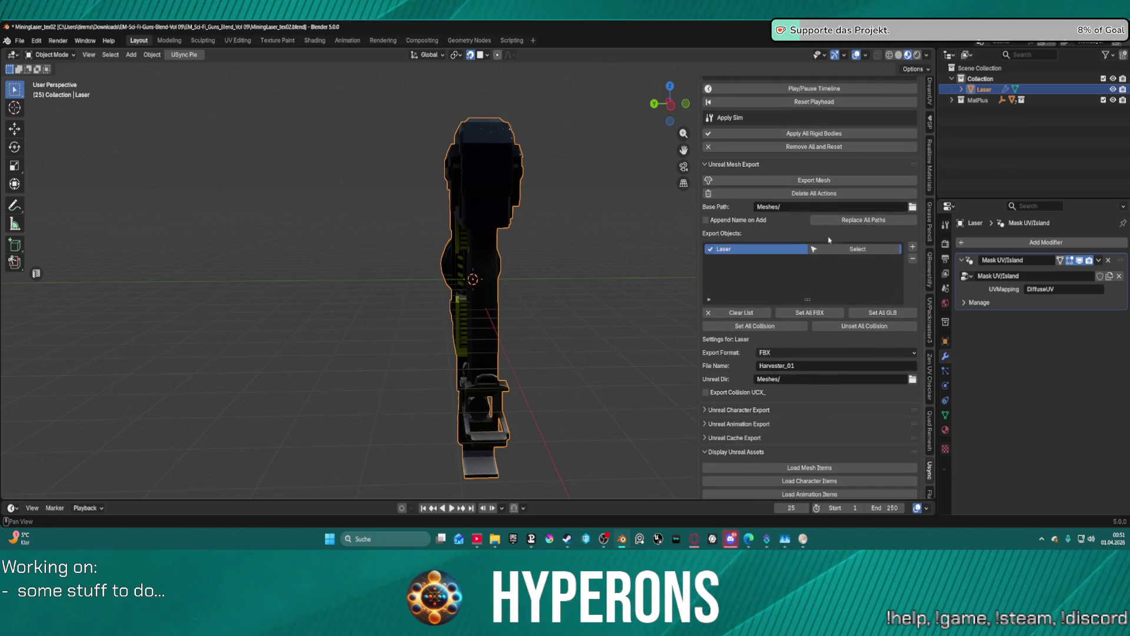
pyautogui.scroll(8, 831, 199)
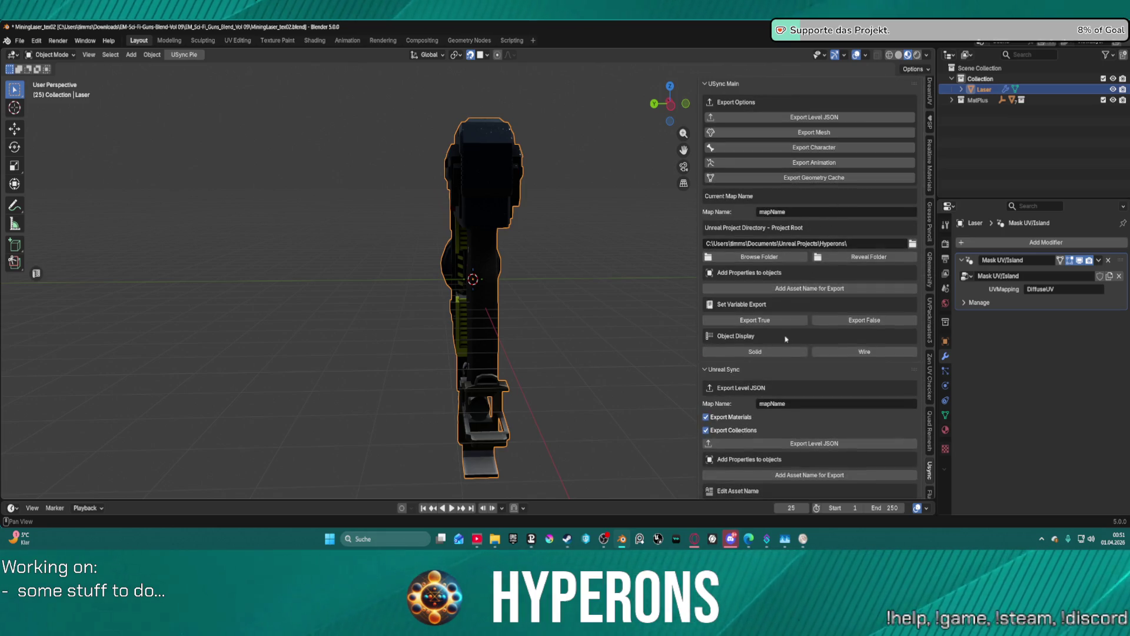
pyautogui.scroll(-6, 789, 355)
pyautogui.scroll(-1, 789, 355)
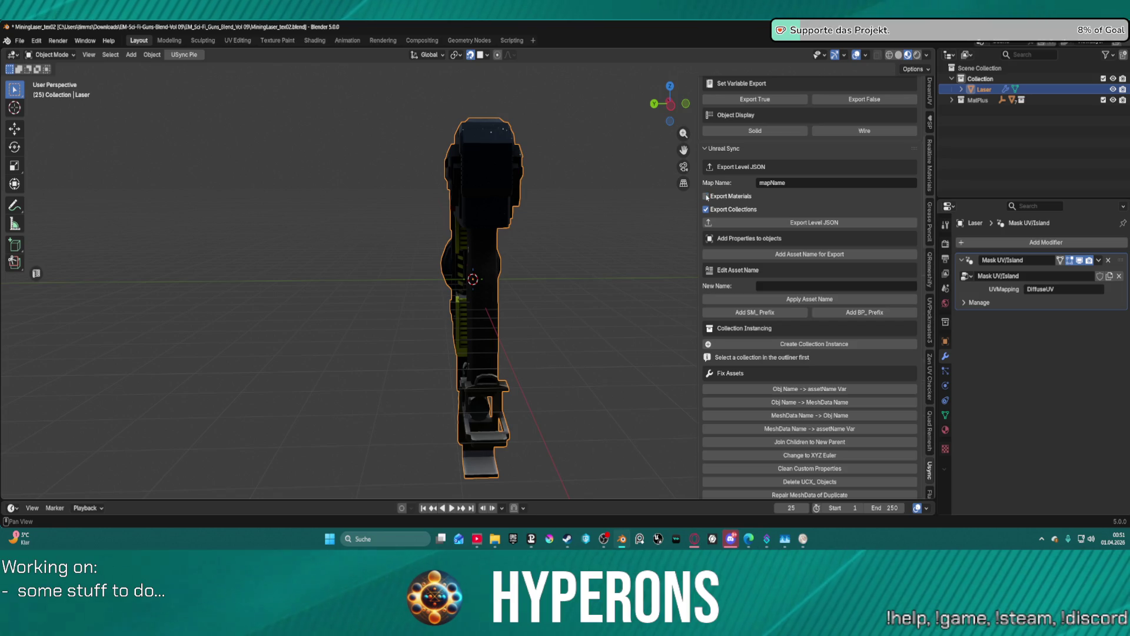
pyautogui.scroll(-15, 707, 197)
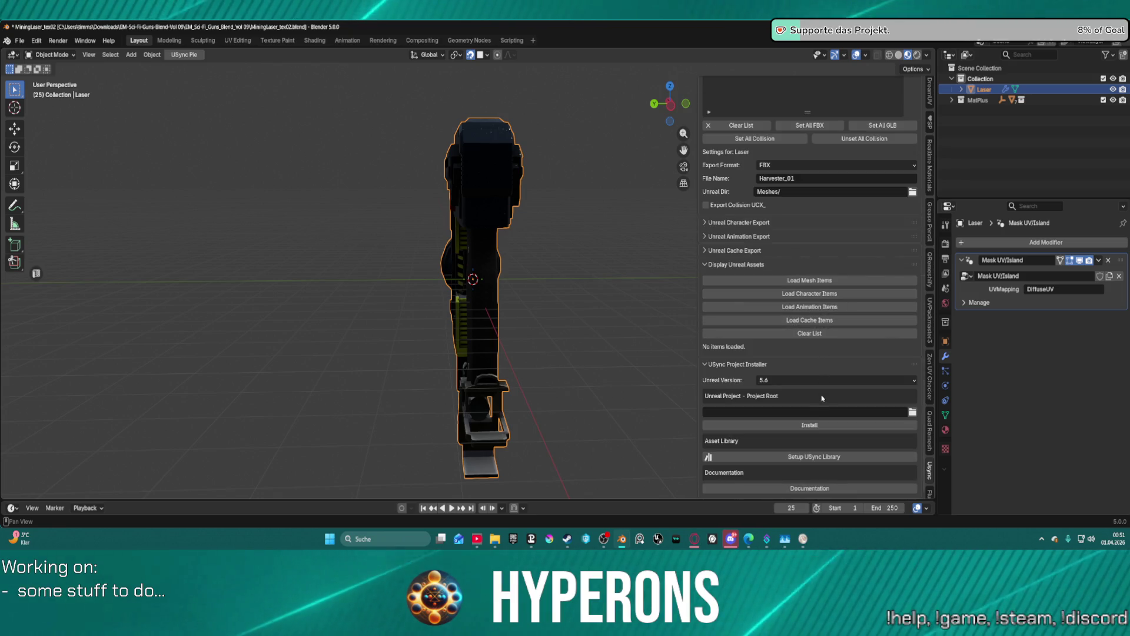
pyautogui.scroll(10, 839, 230)
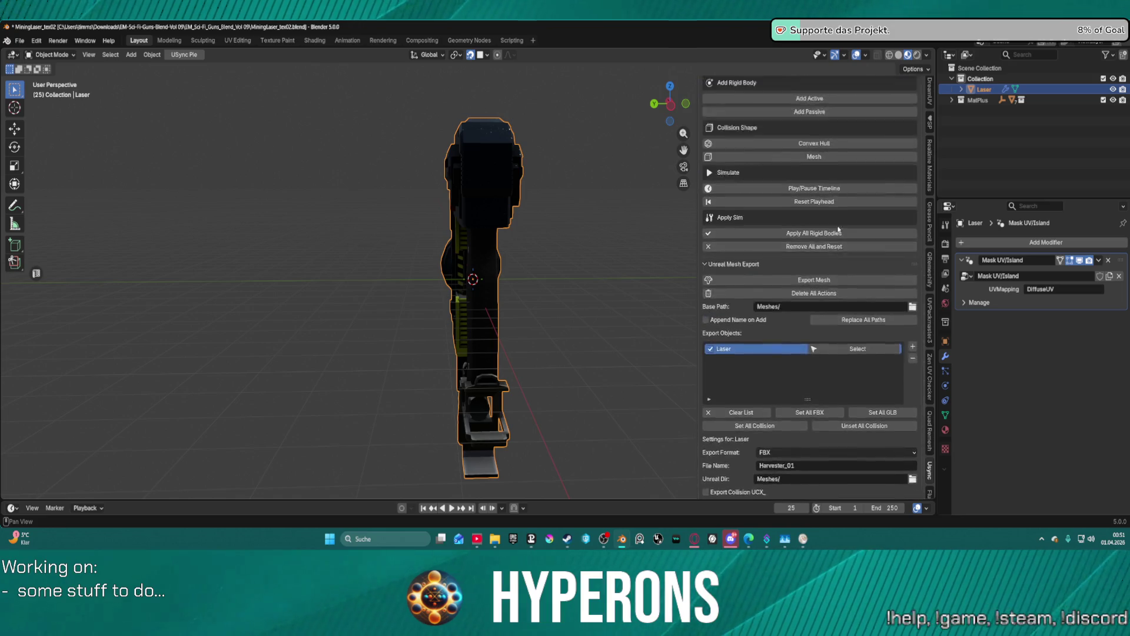
pyautogui.scroll(-15, 842, 236)
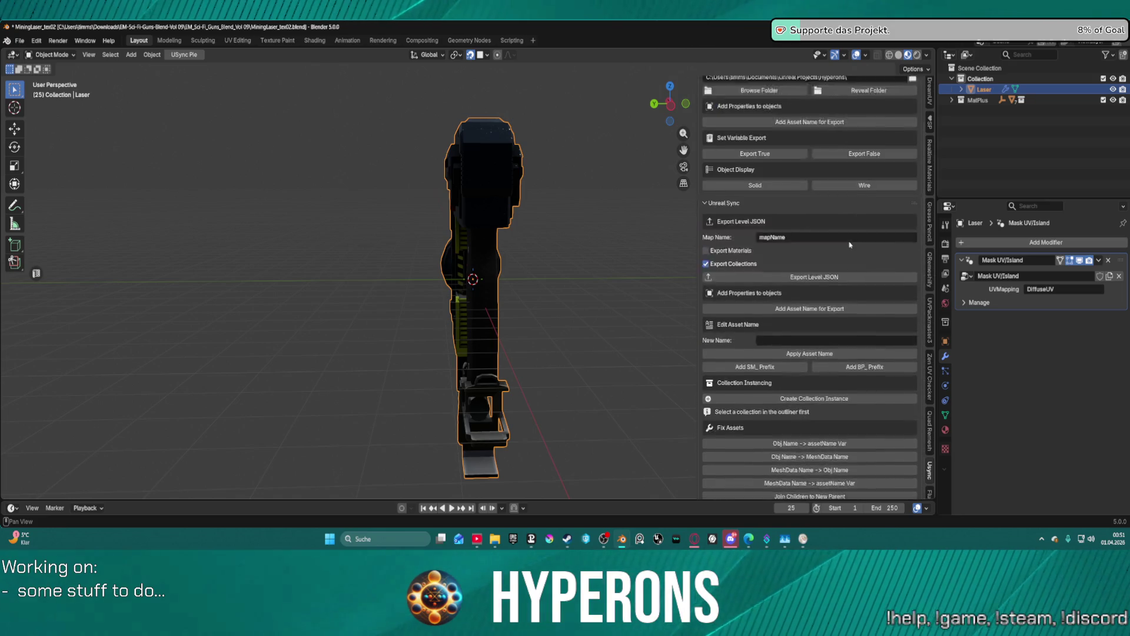
pyautogui.scroll(3, 850, 244)
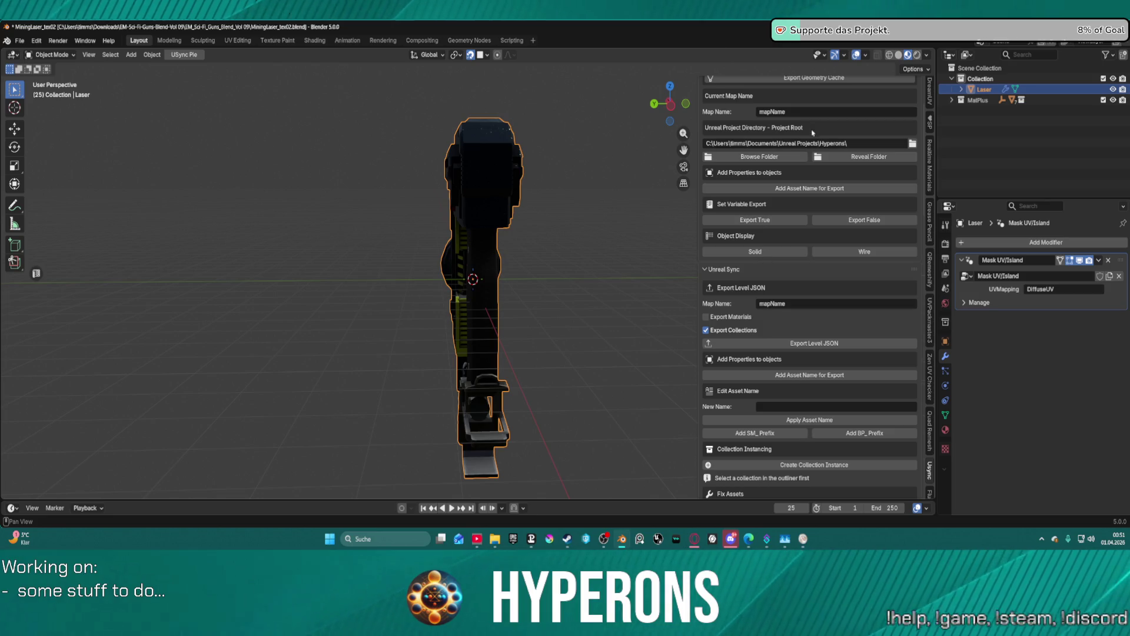
pyautogui.scroll(5, 824, 189)
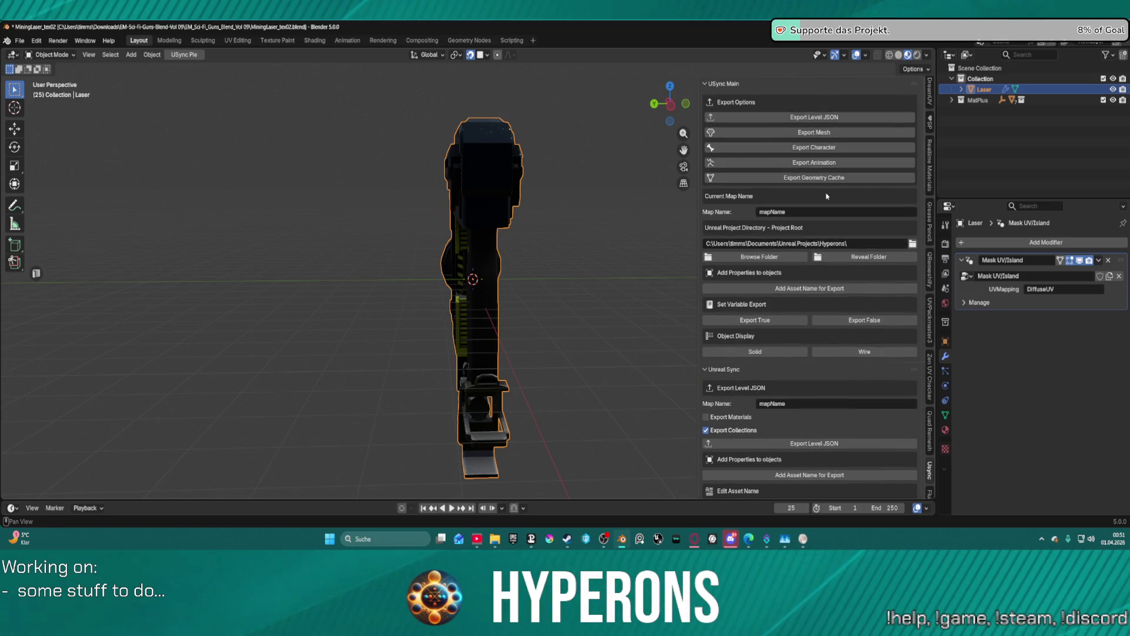
pyautogui.click(814, 131)
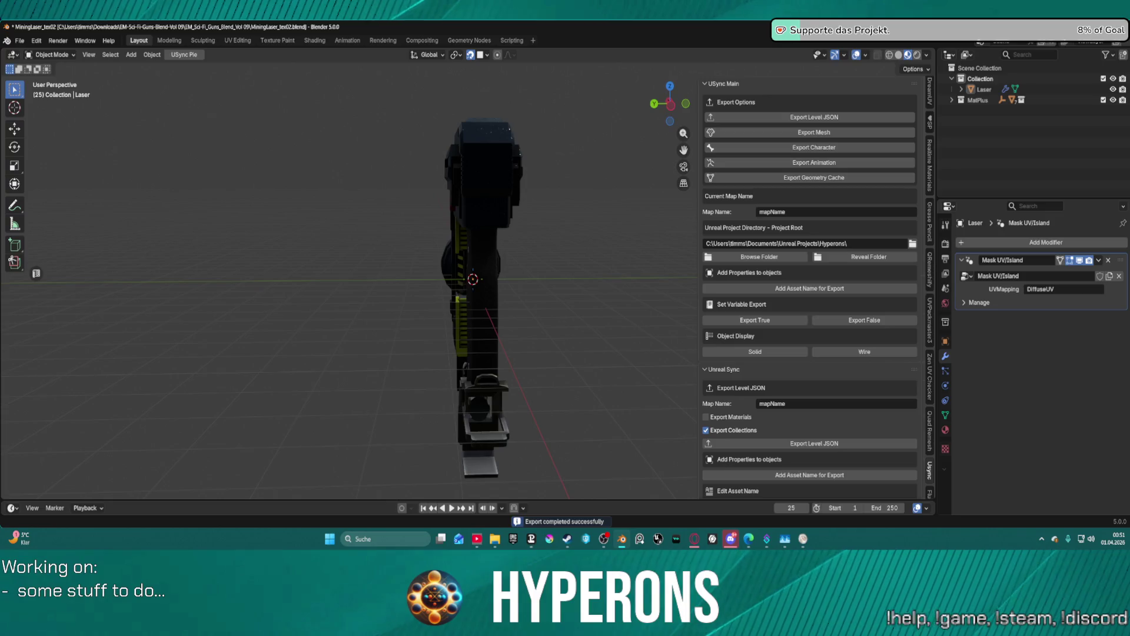
pyautogui.press('super+d')
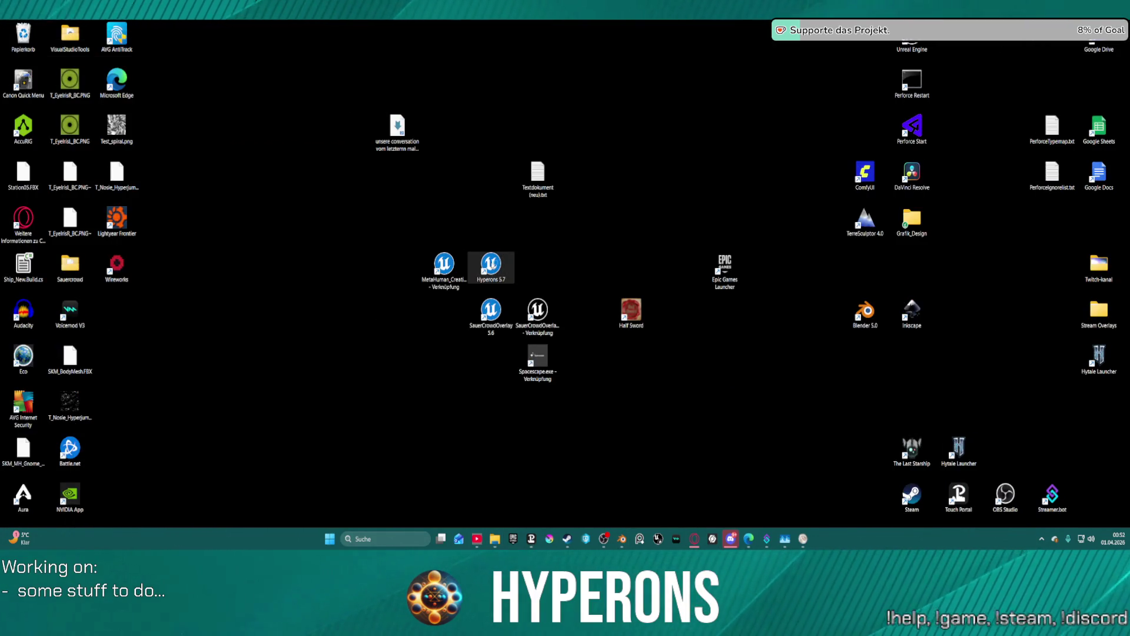
# Launch the Hyperons 5.7 Unreal project from its desktop shortcut.
pyautogui.doubleClick(491, 263)
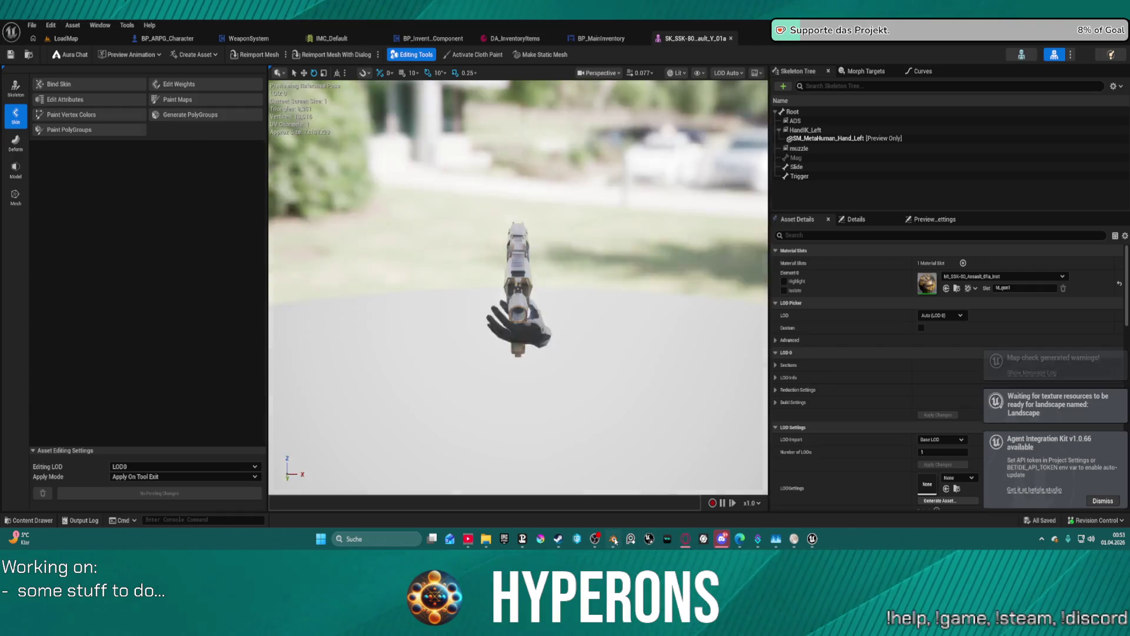
# Close Blender, saving MiningLaser_tex02.blend and its modified image.
pyautogui.click(613, 539)
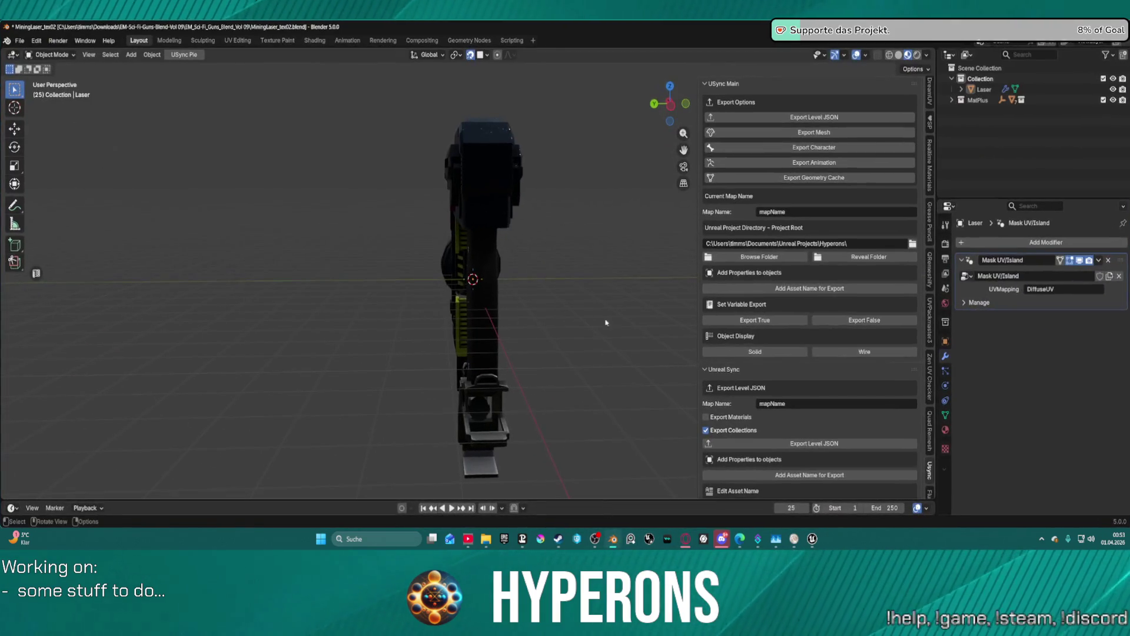
pyautogui.hotkey('ctrl', 's')
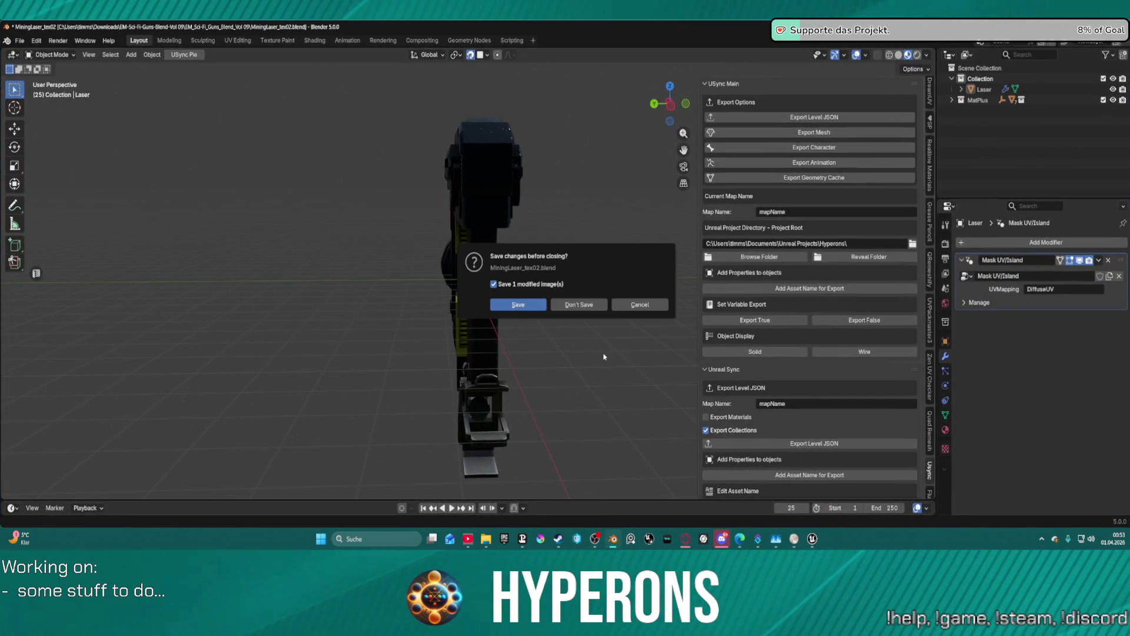
pyautogui.click(527, 307)
# Return to Unreal's LoadMap level editor and show the Material folder in the content browser.
pyautogui.hotkey('alt', 'Tab')
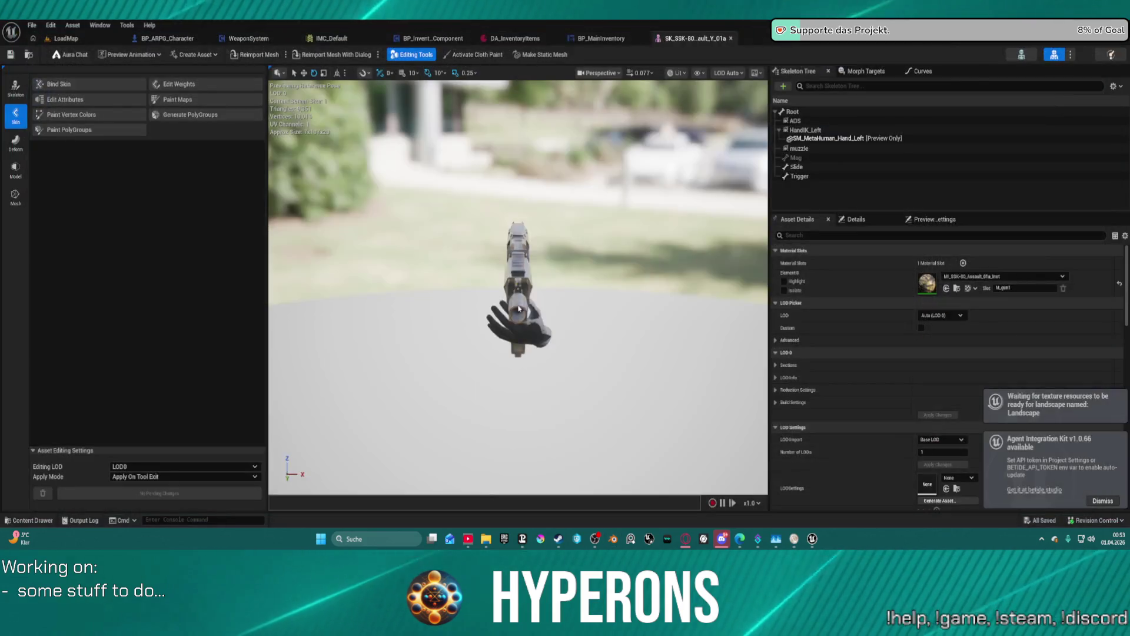
pyautogui.moveTo(501, 224); pyautogui.dragTo(421, 221)
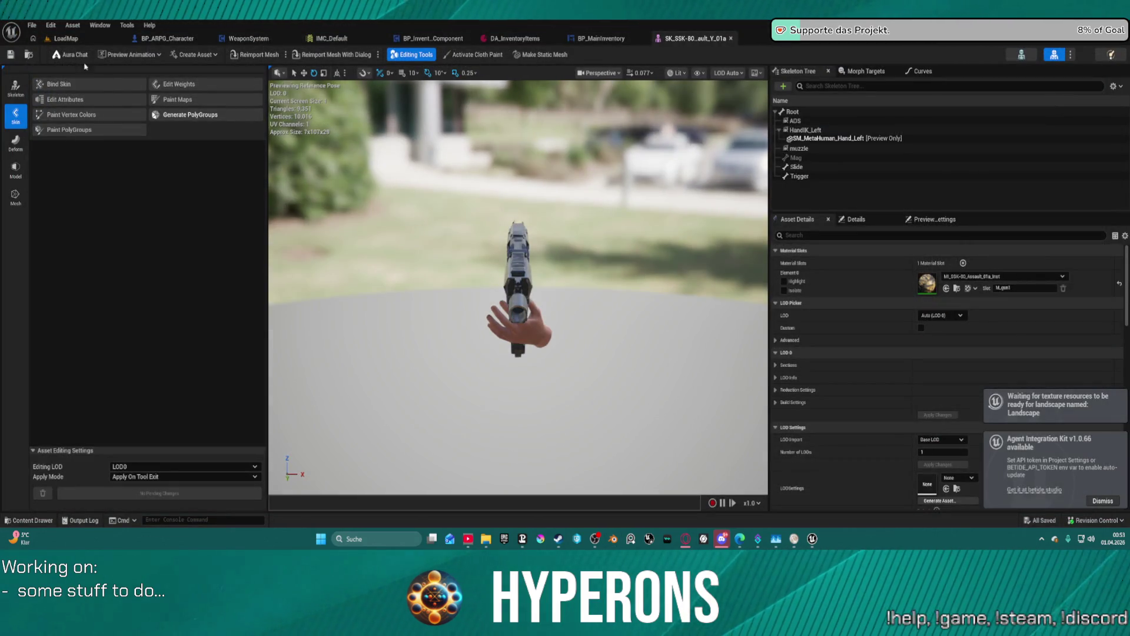
pyautogui.hotkey('ctrl', 'Tab')
pyautogui.hotkey('ctrl', 'space')
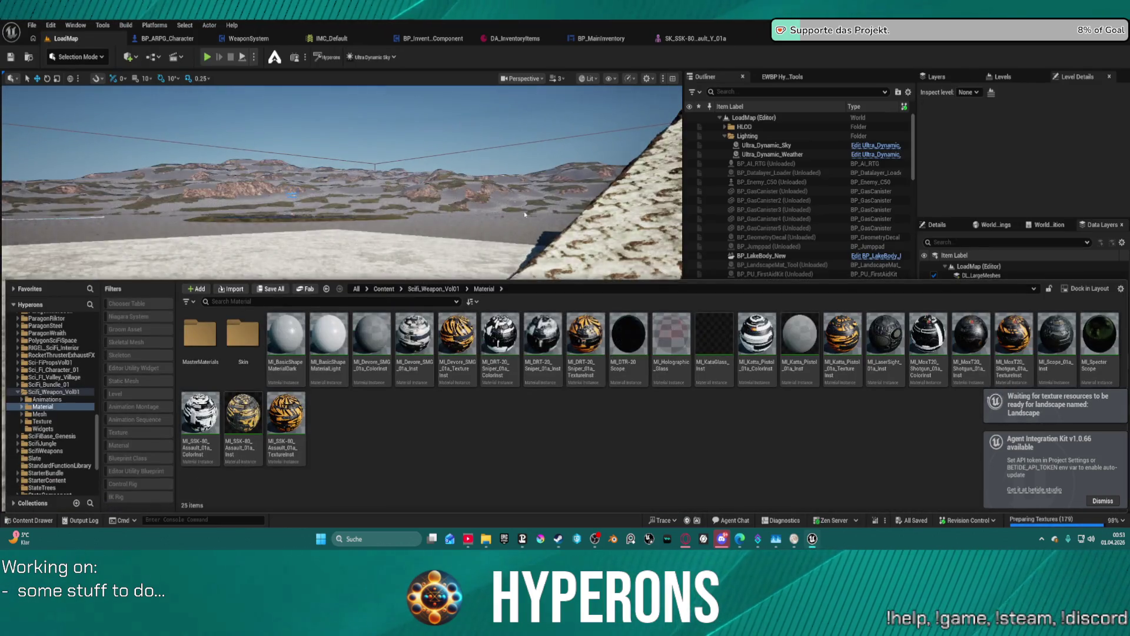
# Browse to Content > Editor > UnrealSync and run the USyncPanel editor utility widget.
pyautogui.hotkey('ctrl', 'space')
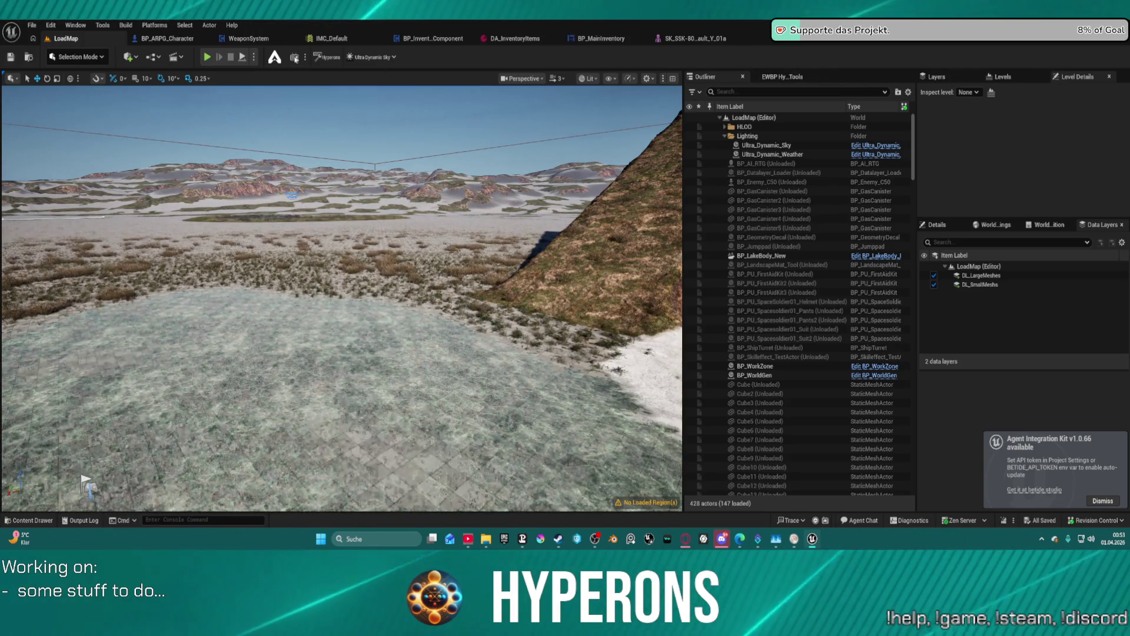
pyautogui.click(19, 520)
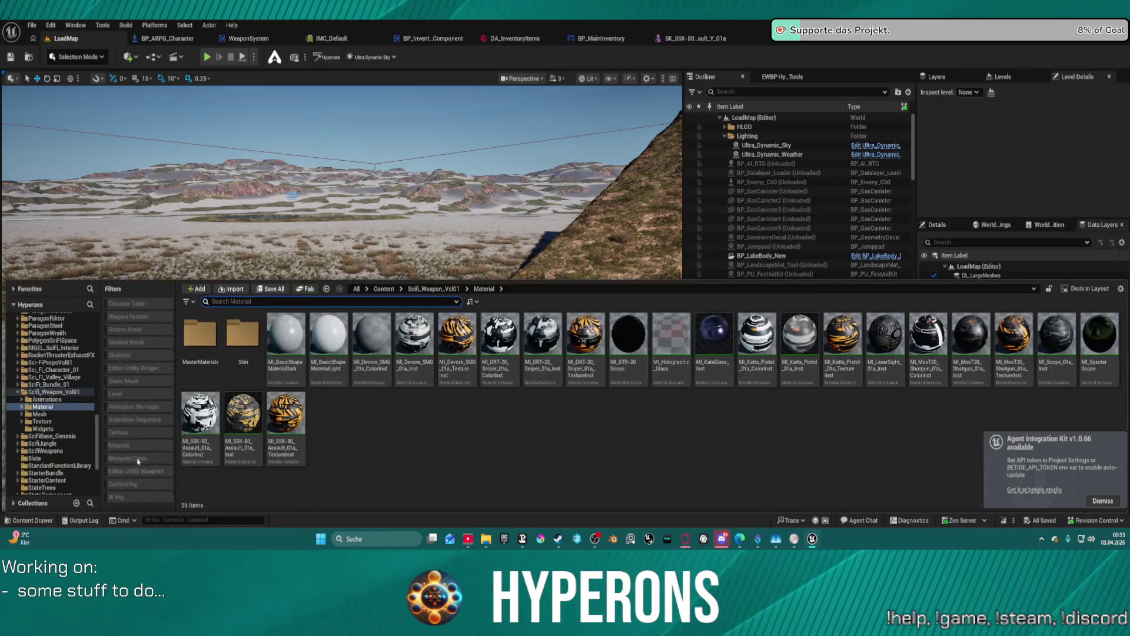
pyautogui.scroll(2, 59, 412)
pyautogui.scroll(10, 62, 415)
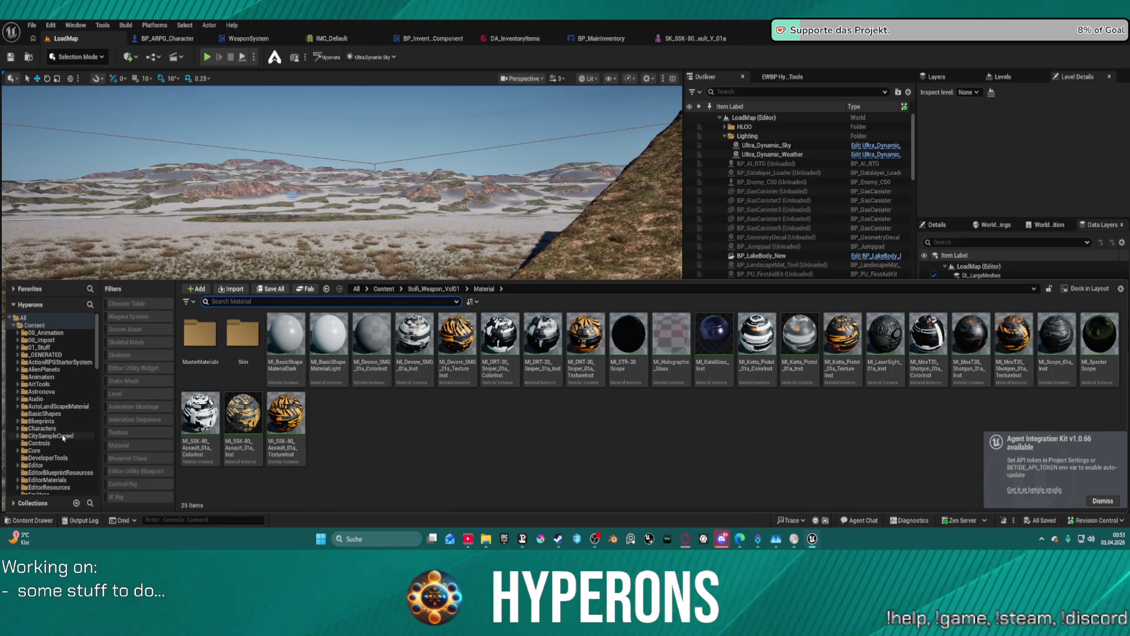
pyautogui.click(37, 466)
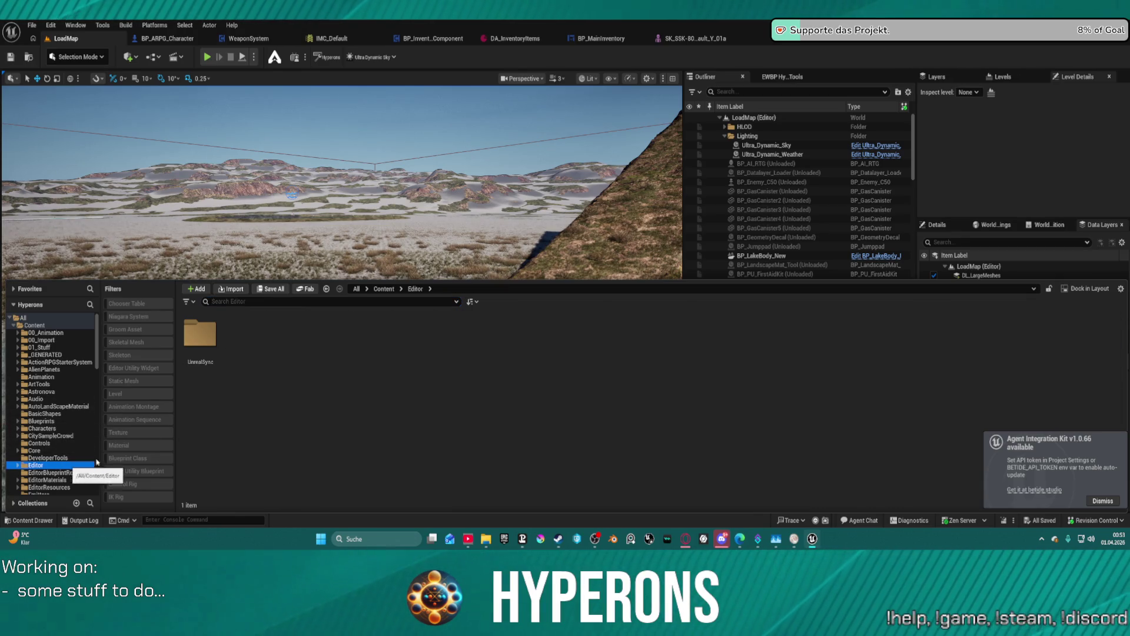
pyautogui.doubleClick(213, 335)
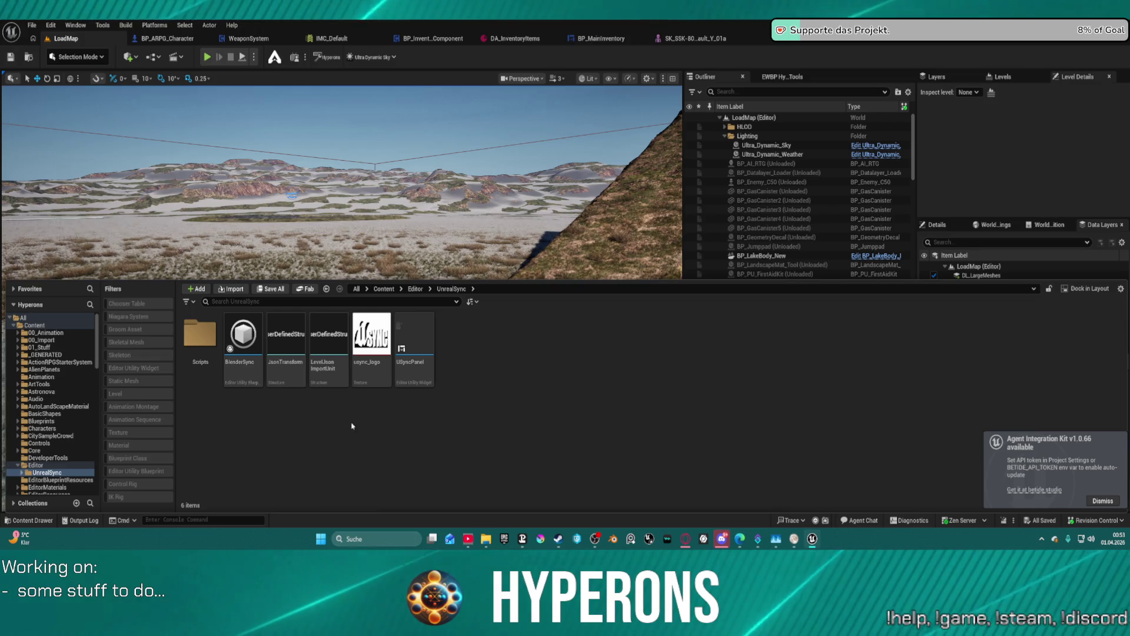
pyautogui.rightClick(422, 370)
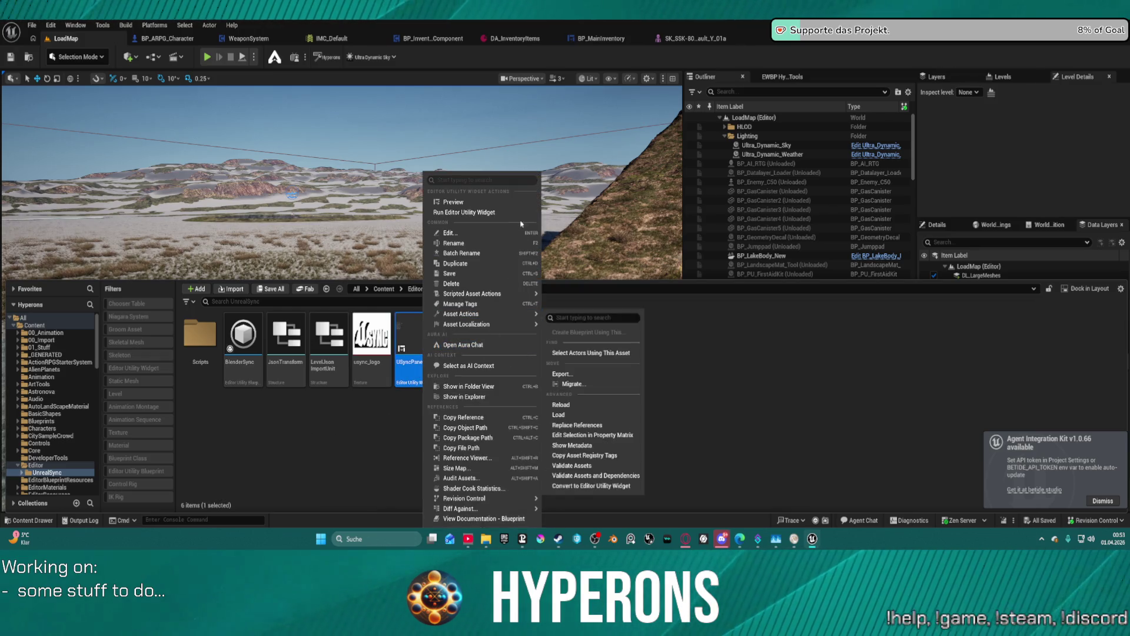
pyautogui.click(478, 213)
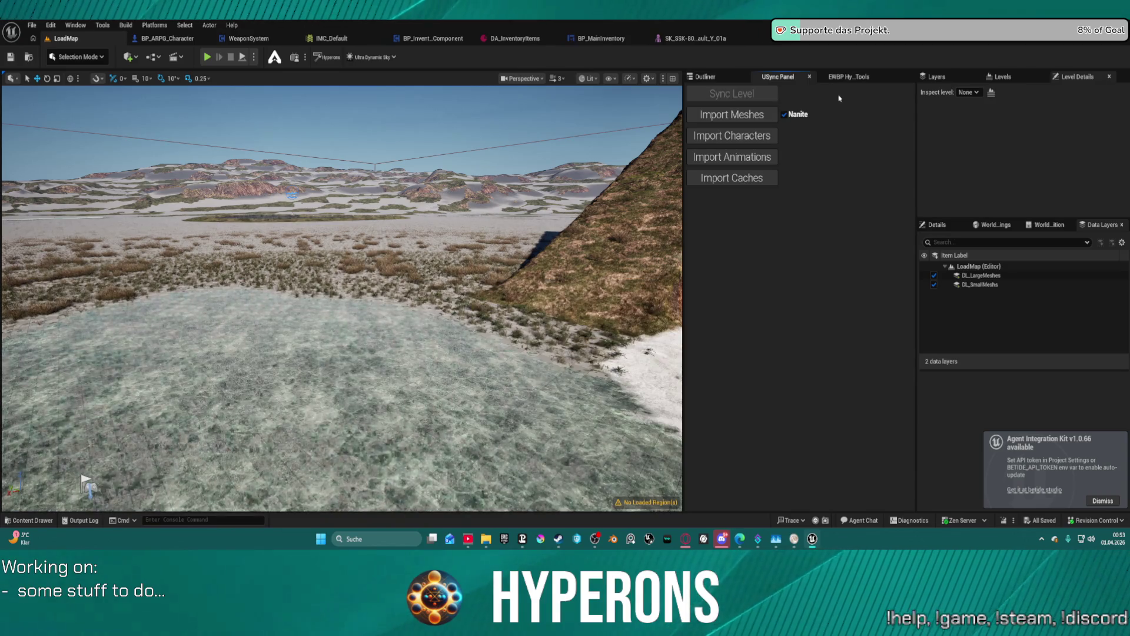
# Import the Harvester_01 and Turret_Socket_01 meshes with the USync panel's Import Meshes.
pyautogui.click(848, 76)
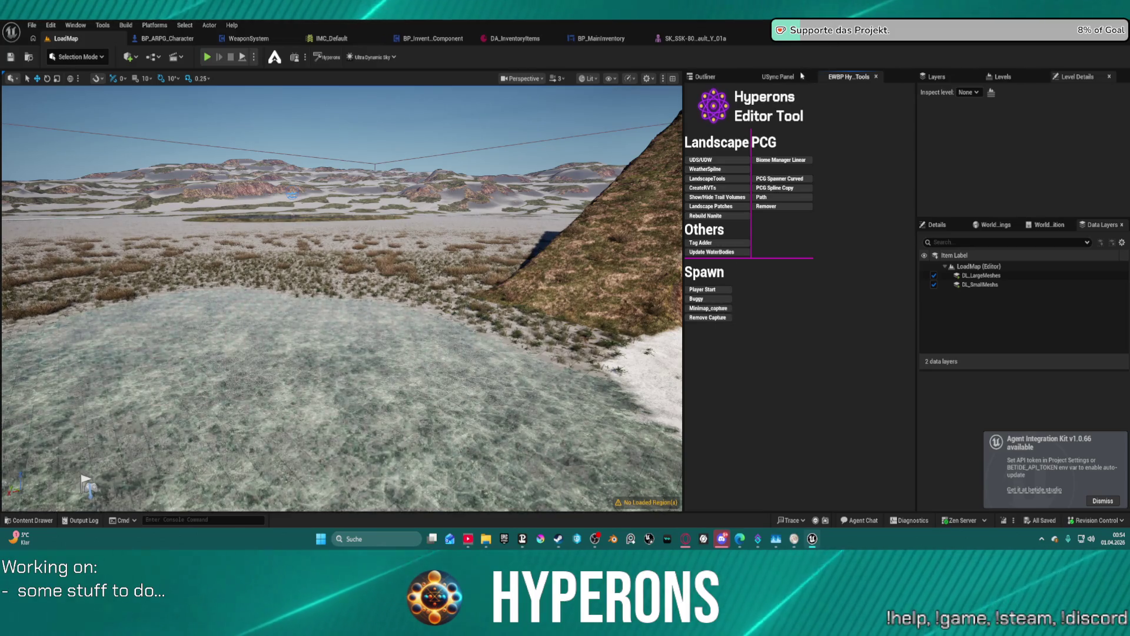
pyautogui.click(778, 77)
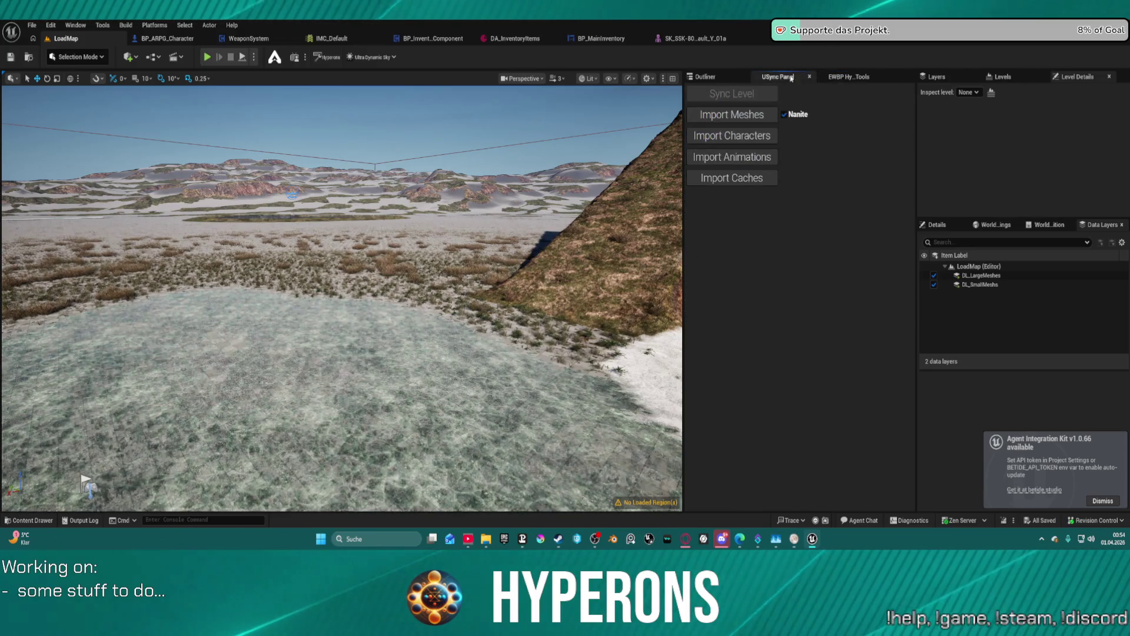
pyautogui.click(849, 76)
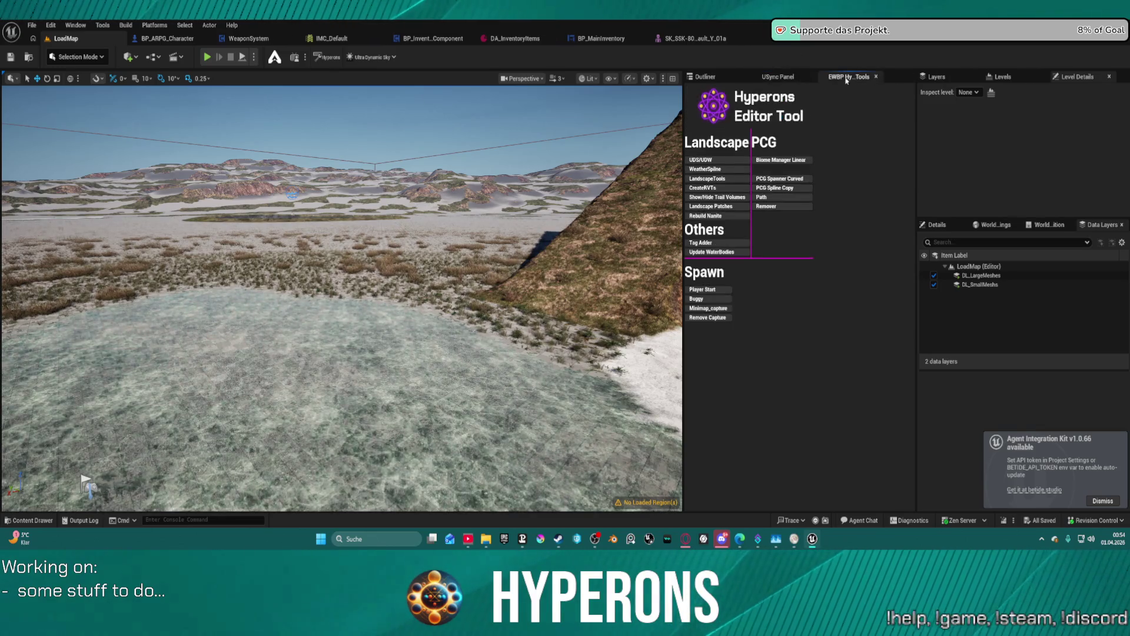
pyautogui.click(778, 76)
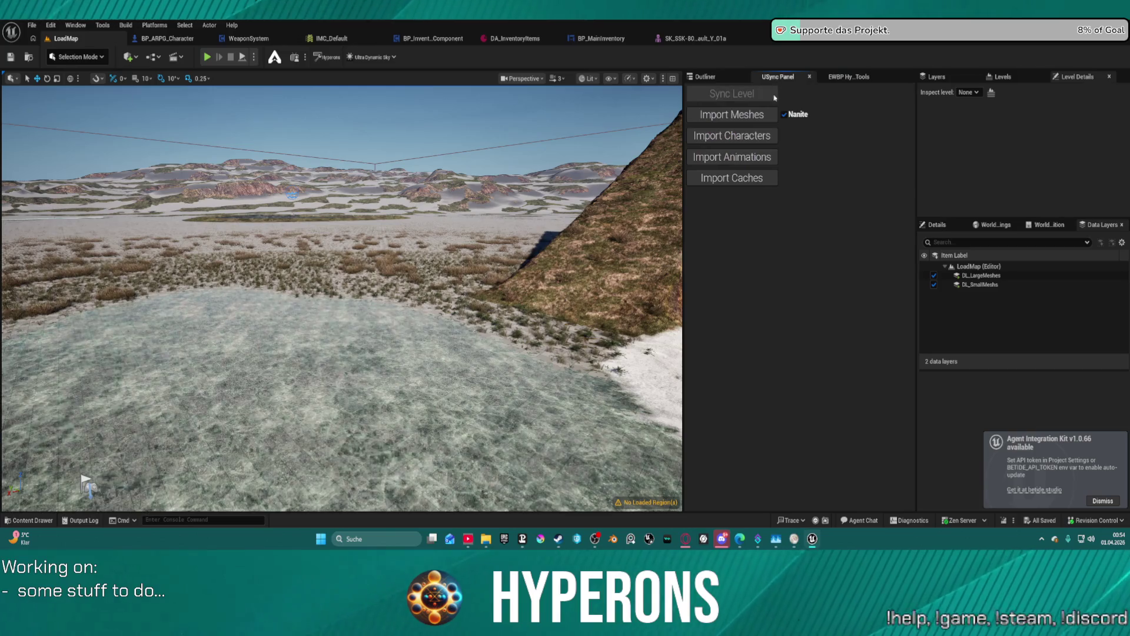
pyautogui.click(746, 121)
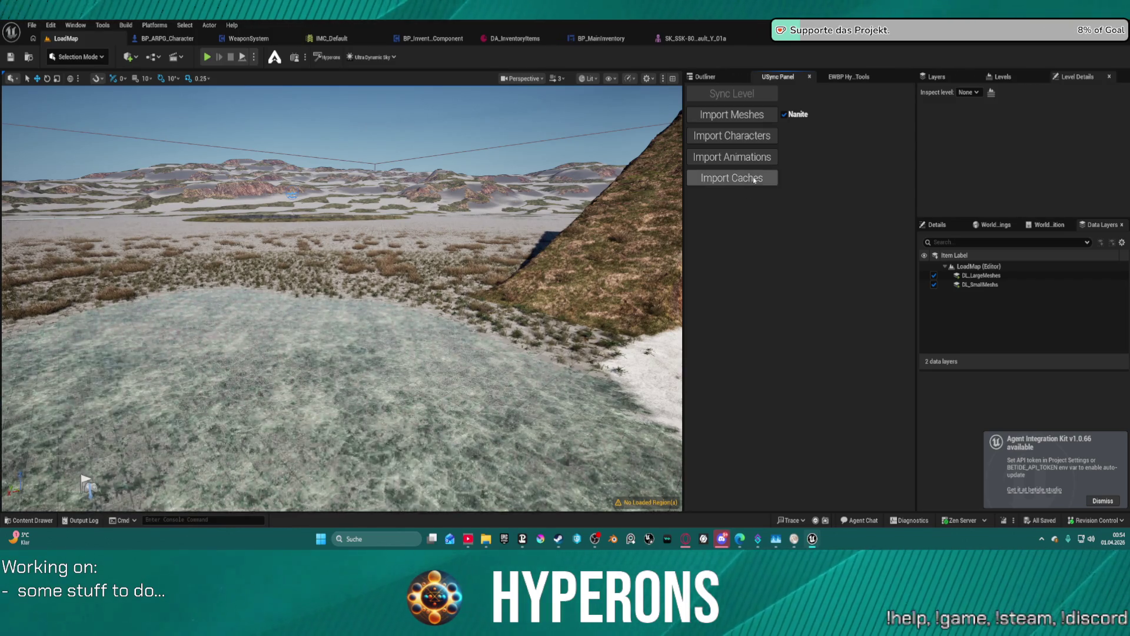
pyautogui.hotkey('ctrl', 'space')
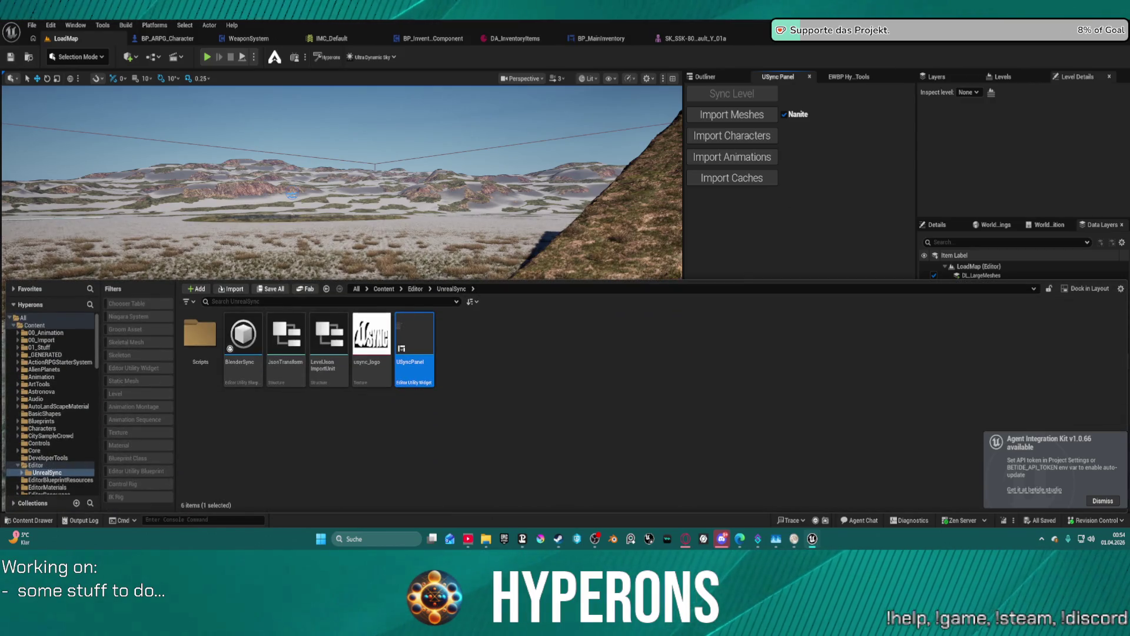
# Relaunch Blender and reopen MiningLaser_tex02.blend.
pyautogui.hotkey('ctrl', 'space')
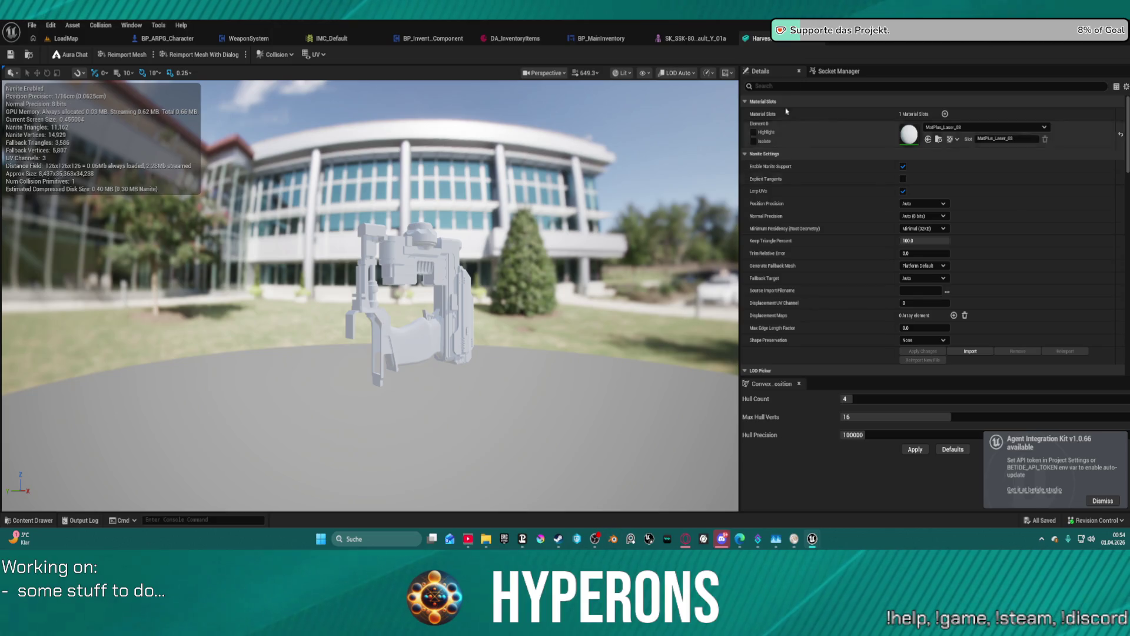
pyautogui.click(614, 539)
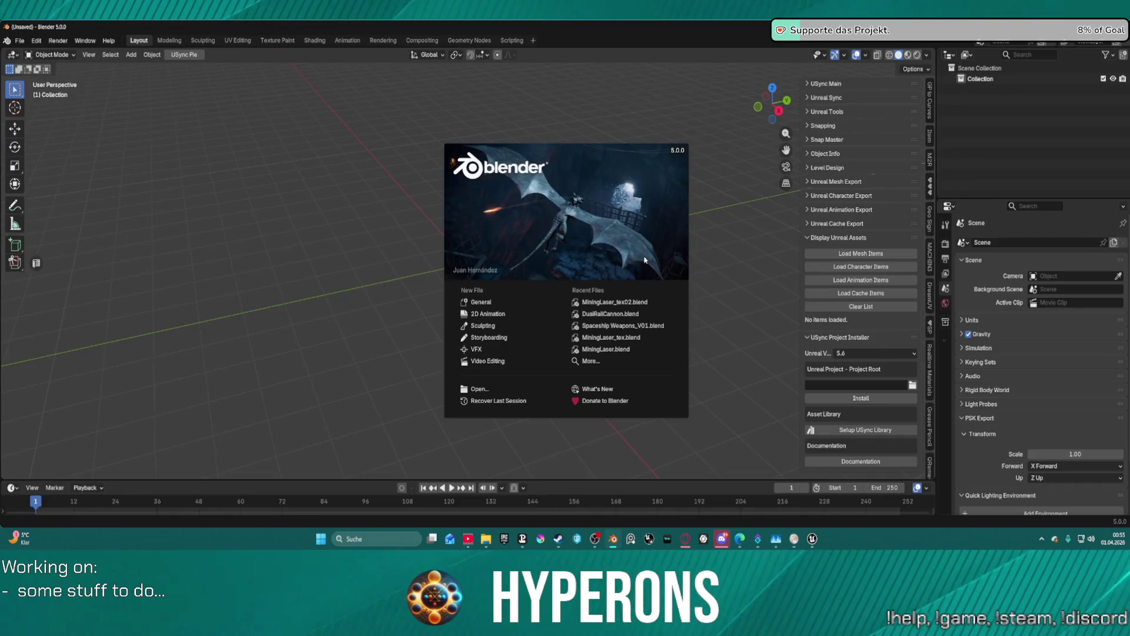
pyautogui.click(606, 303)
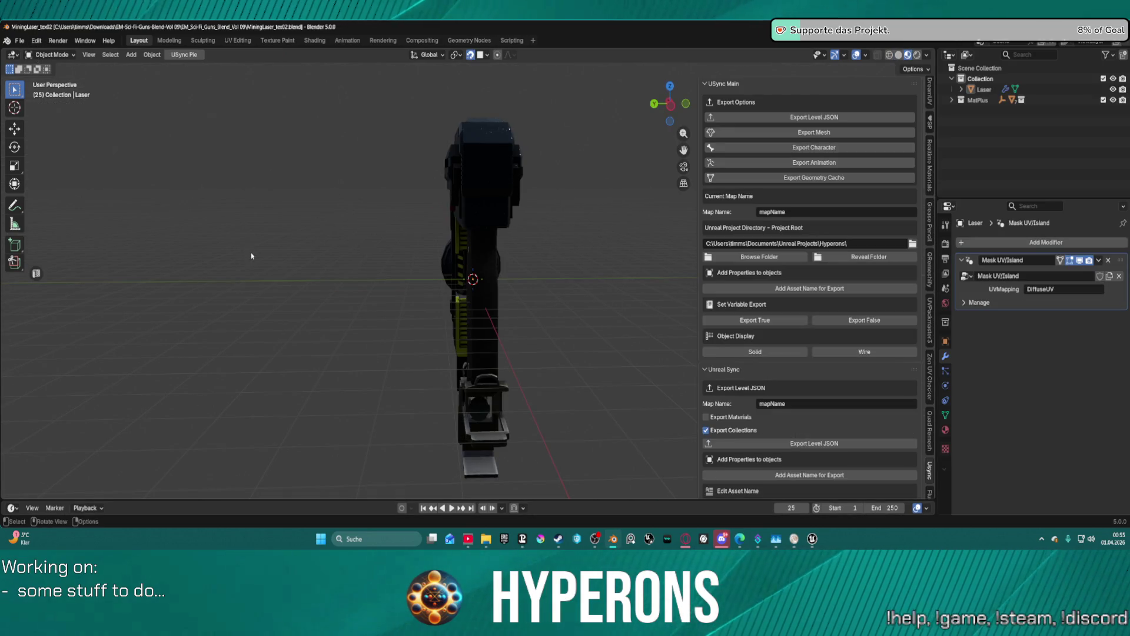
# Apply a transform to the Laser object from the Ctrl+A Apply menu.
pyautogui.press('ctrl')
pyautogui.hotkey('ctrl', 'a')
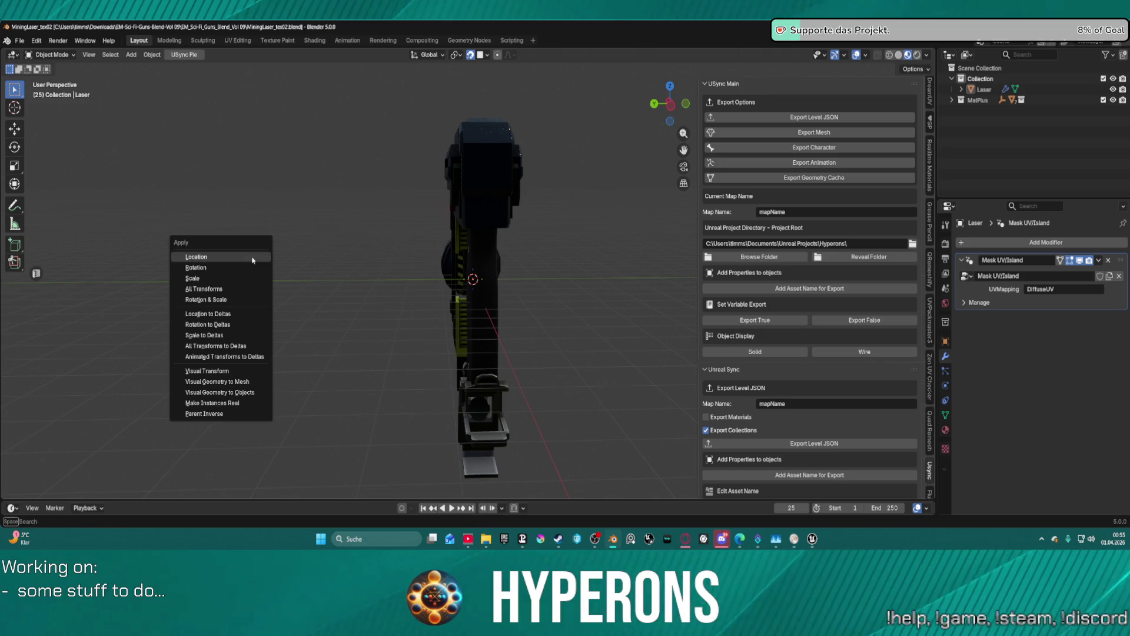
pyautogui.click(240, 289)
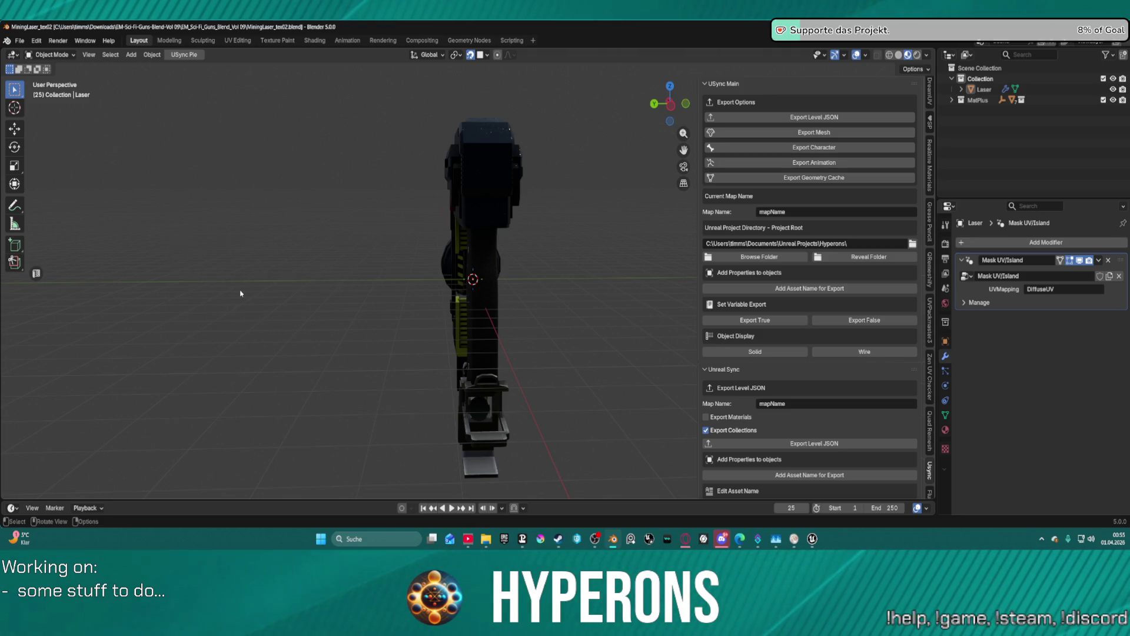
# Show the Laser's transform: location 0 m, rotation 90° on X and Z, scale 0.024.
pyautogui.click(20, 40)
pyautogui.moveTo(58, 40)
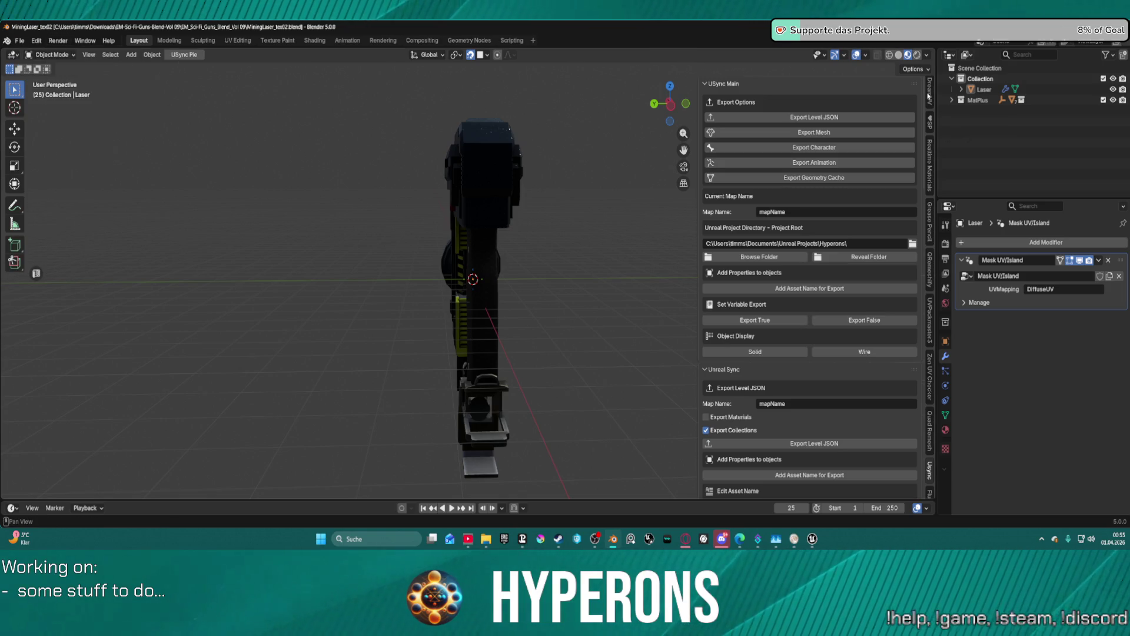
pyautogui.scroll(5, 930, 94)
pyautogui.scroll(3, 930, 91)
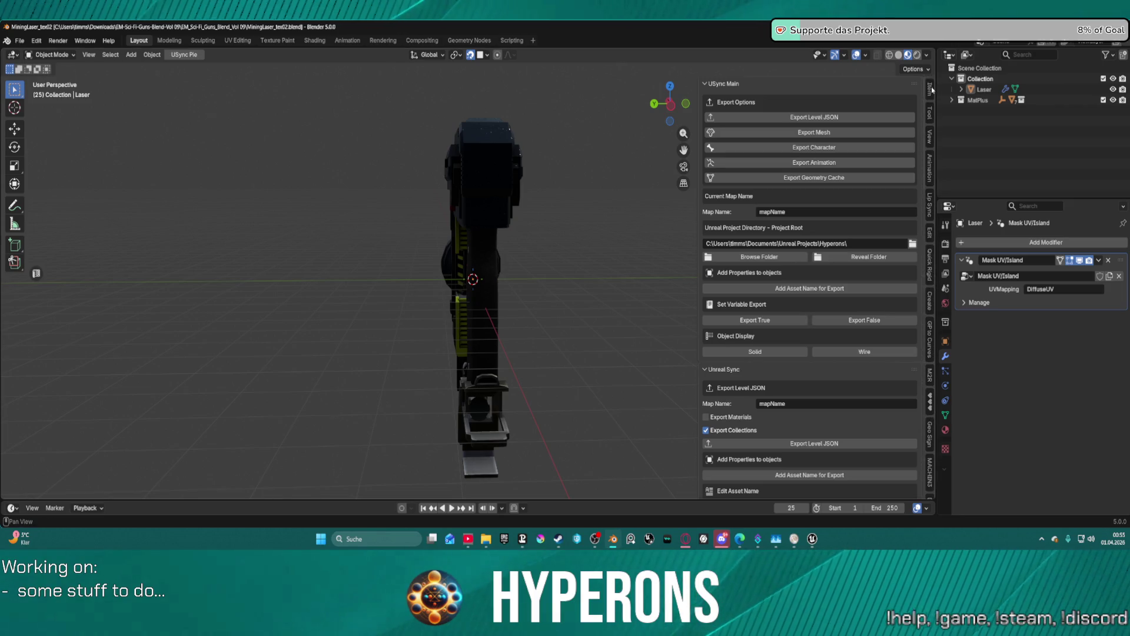
pyautogui.click(930, 89)
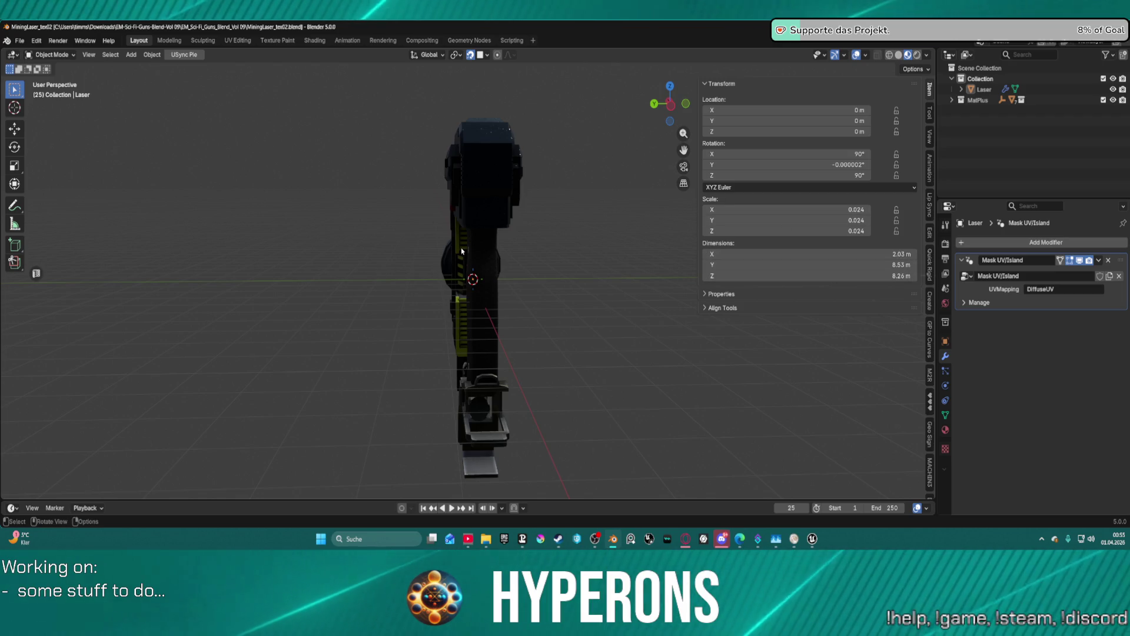
# Orbit around the Laser model and check its X dimension value.
pyautogui.scroll(-6, 458, 245)
pyautogui.moveTo(459, 243)
pyautogui.mouseDown(button='middle')
pyautogui.moveTo(618, 262)
pyautogui.moveTo(547, 242)
pyautogui.mouseUp(button='middle')
pyautogui.scroll(6, 556, 247)
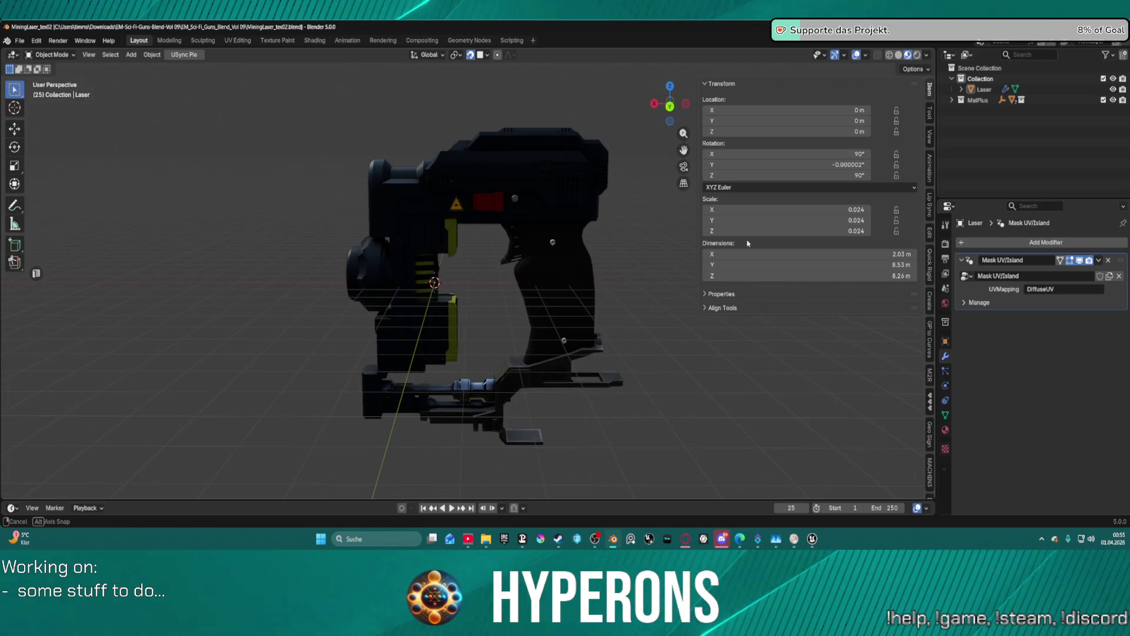
pyautogui.click(890, 254)
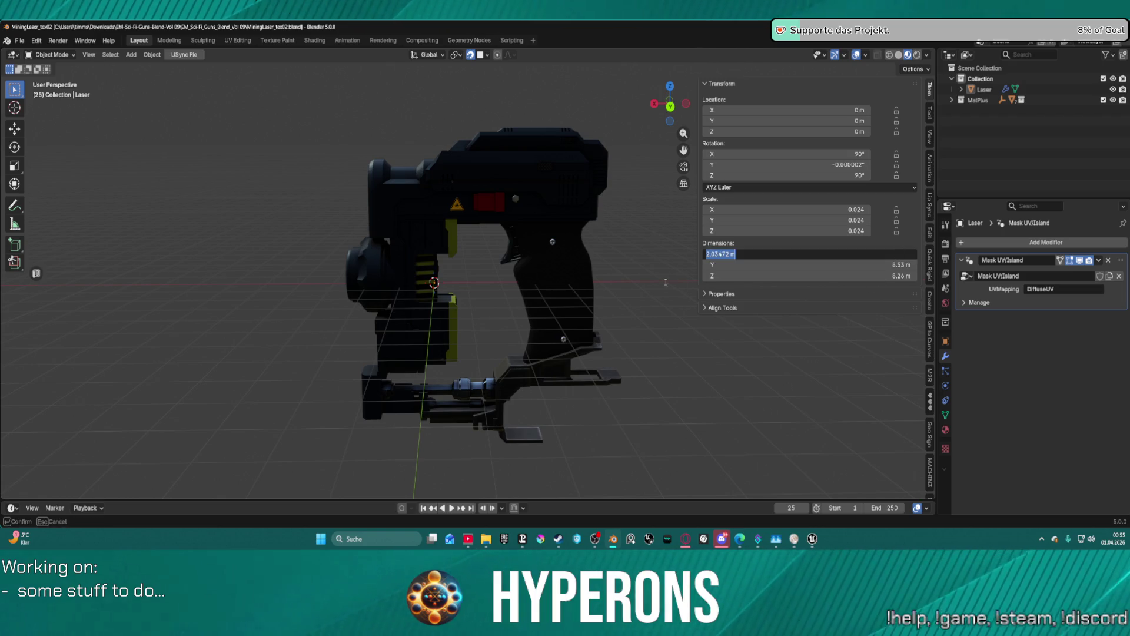
pyautogui.press('Return')
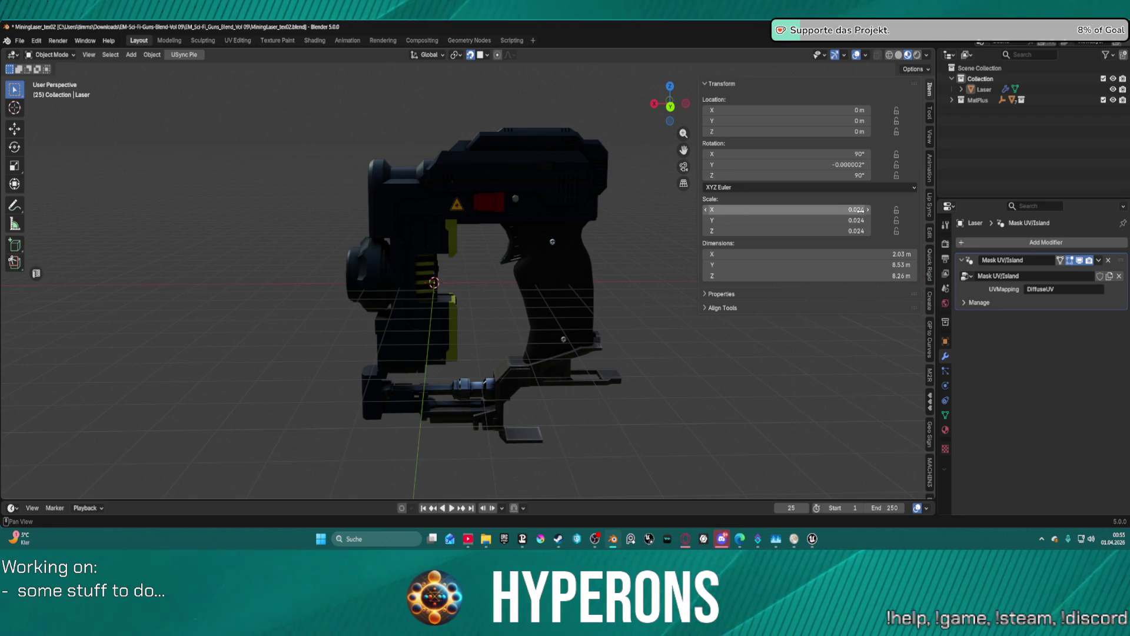
# Set the Laser's scale to 0.01 on X, Y and Z, giving 0.844 × 3.54 × 3.42 m.
pyautogui.click(839, 210)
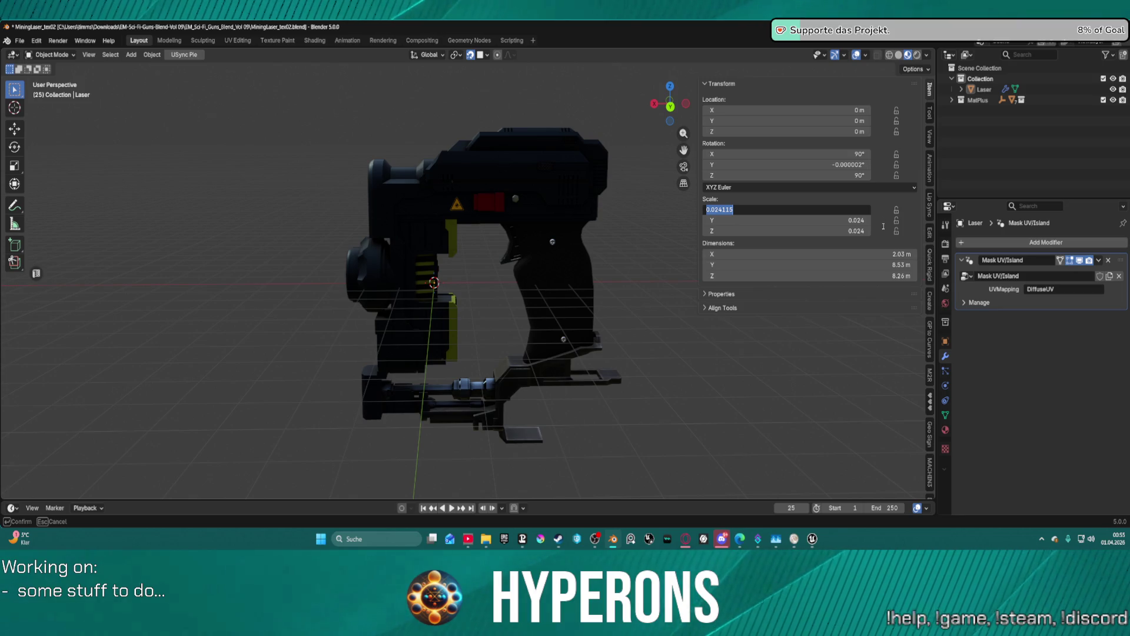
pyautogui.write('0')
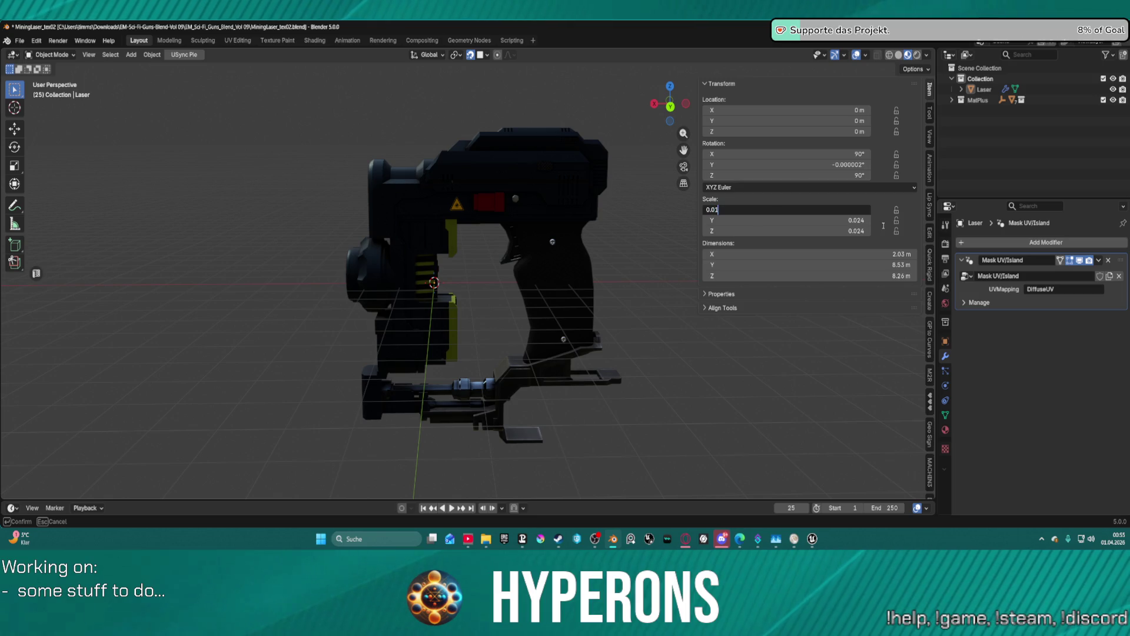
pyautogui.press('Return')
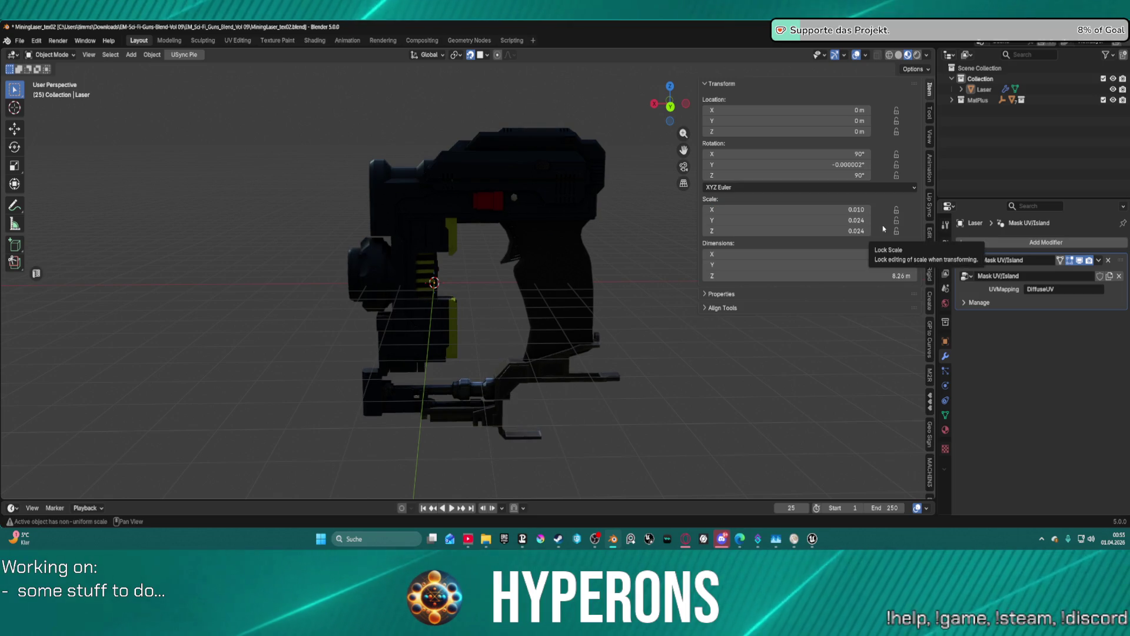
pyautogui.click(844, 221)
pyautogui.write('0.0')
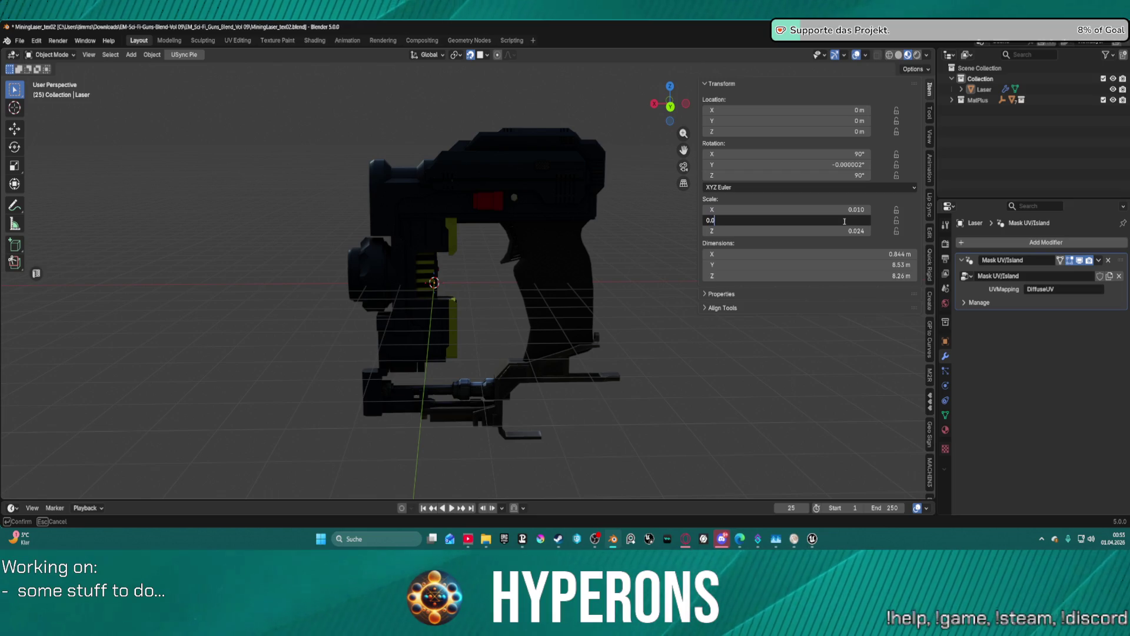
pyautogui.write('1')
pyautogui.press('Return')
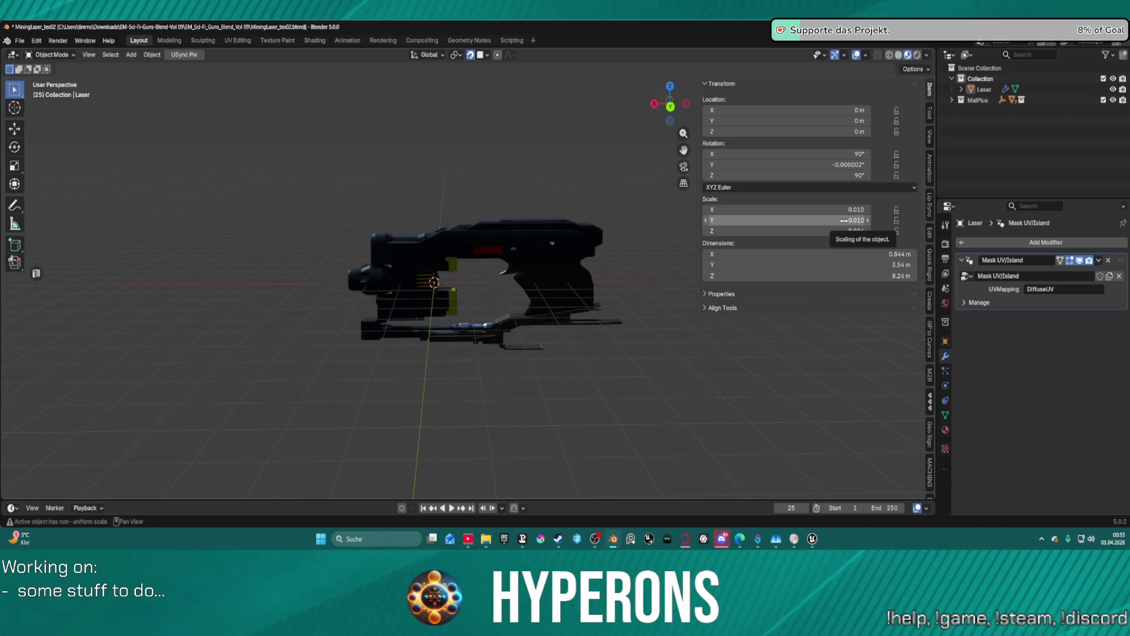
pyautogui.click(852, 231)
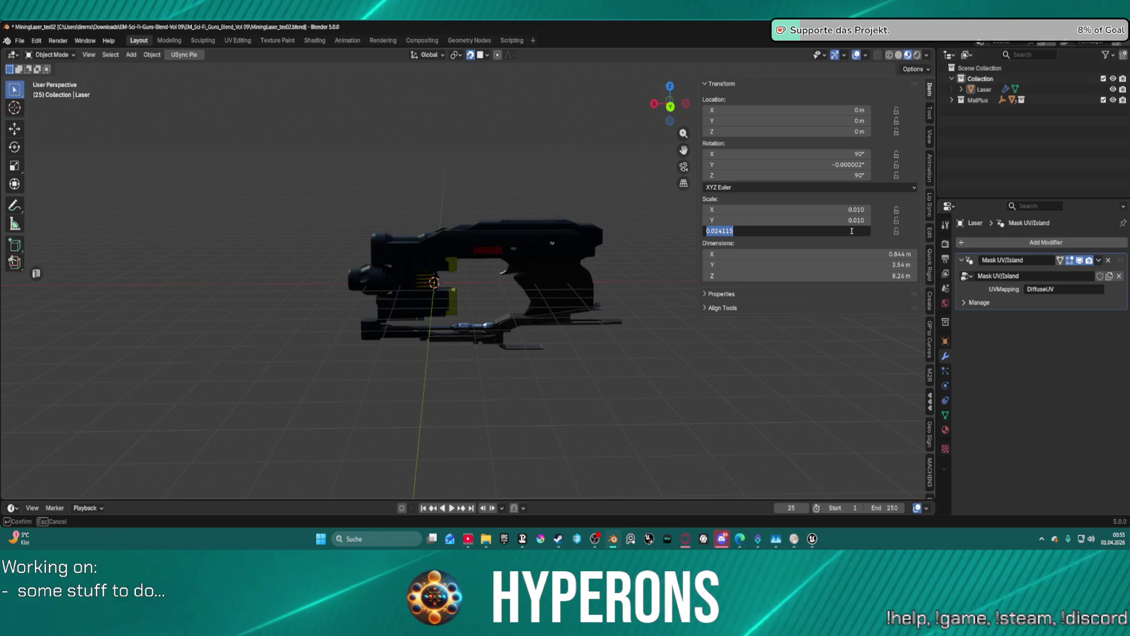
pyautogui.press('BackSpace')
pyautogui.write('.01')
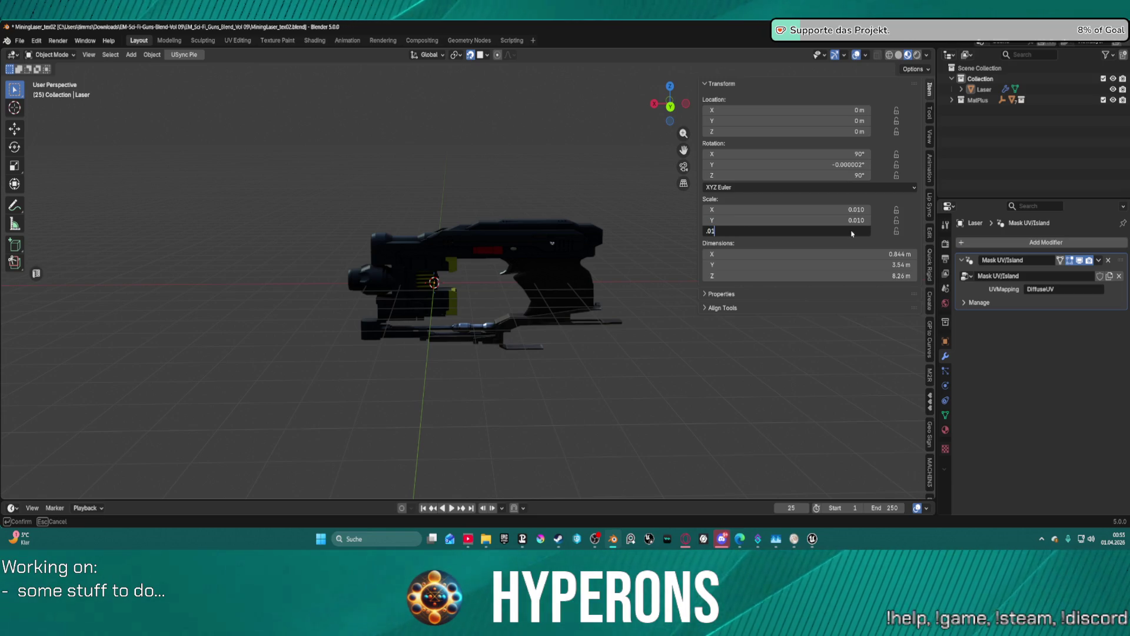
pyautogui.press('Return')
pyautogui.moveTo(480, 267); pyautogui.dragTo(580, 271, button='middle')
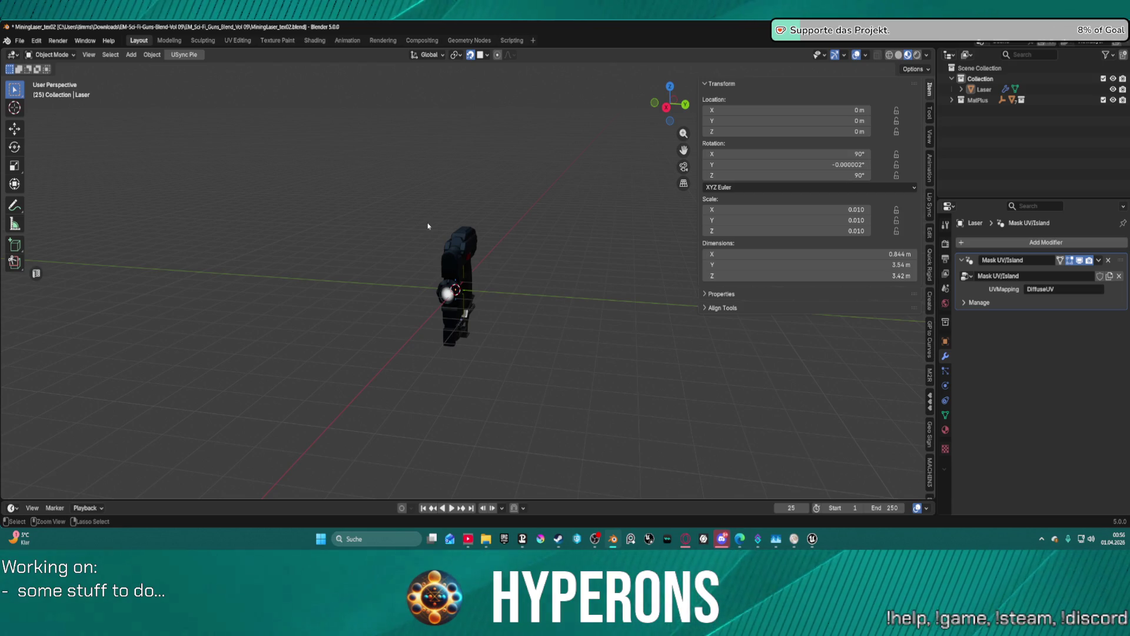
# Select the Laser and apply All Transforms, resetting rotation to 0° and scale to 1.000.
pyautogui.hotkey('ctrl', 'a')
pyautogui.press('Escape')
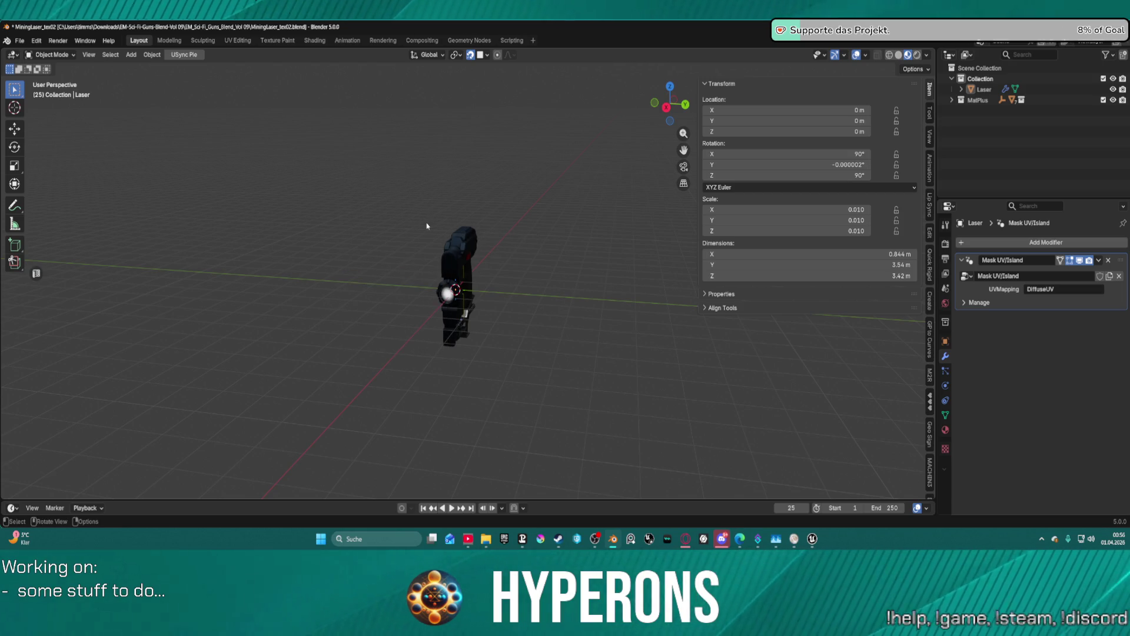
pyautogui.click(452, 254)
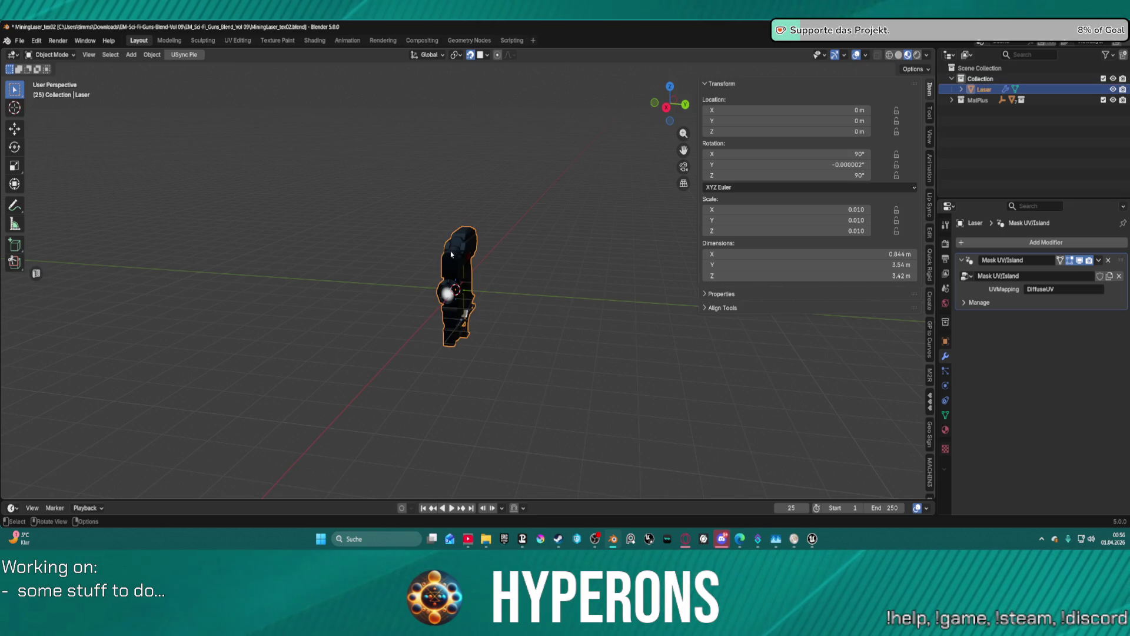
pyautogui.hotkey('ctrl', 'a')
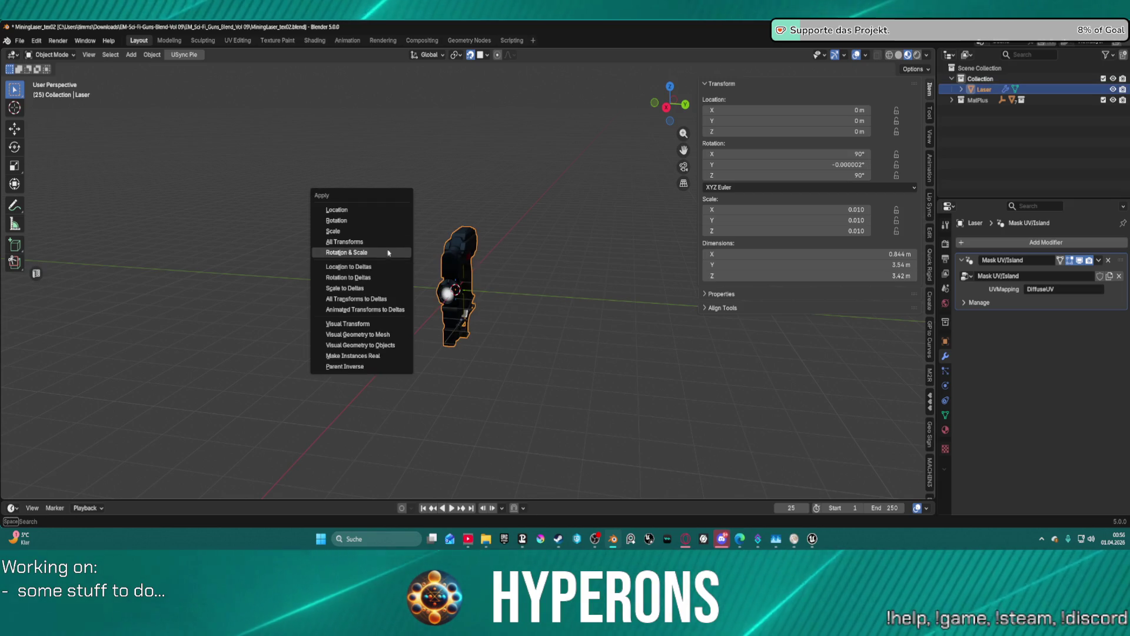
pyautogui.click(356, 246)
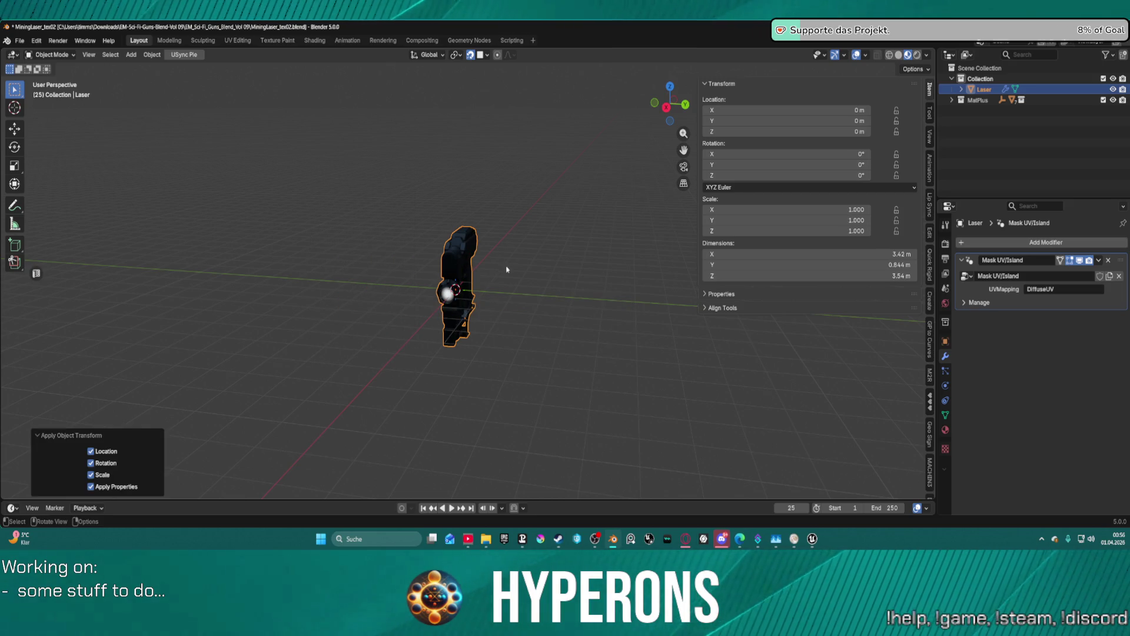
# Orbit to a side view of the gun and switch to the UV Editing workspace.
pyautogui.moveTo(510, 284); pyautogui.dragTo(442, 274, button='middle')
pyautogui.scroll(5, 438, 272)
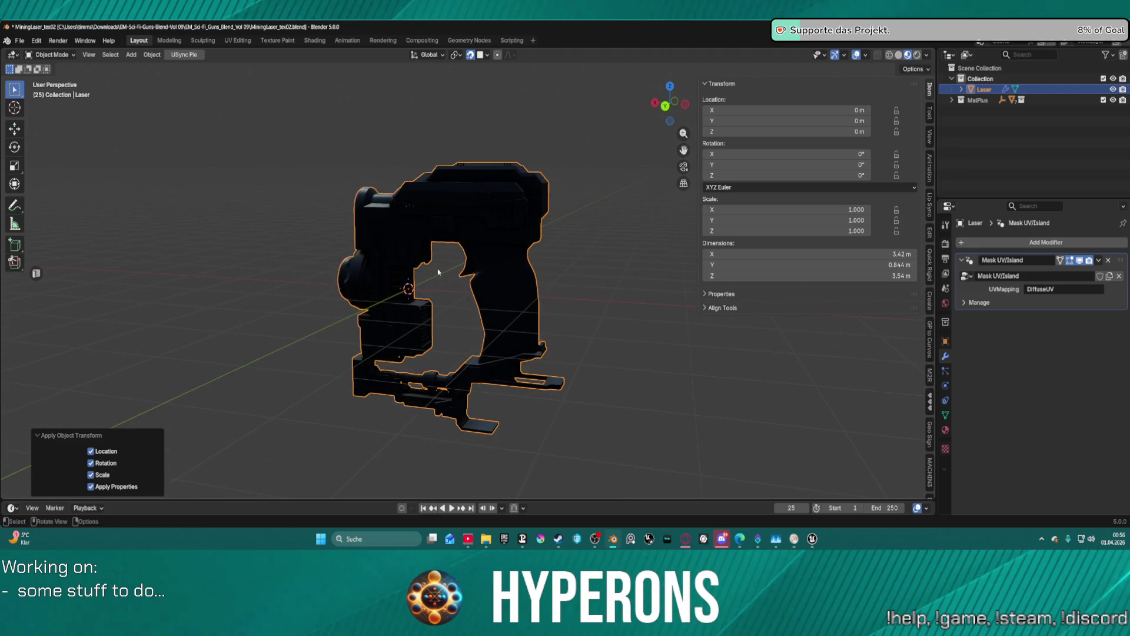
pyautogui.scroll(8, 442, 270)
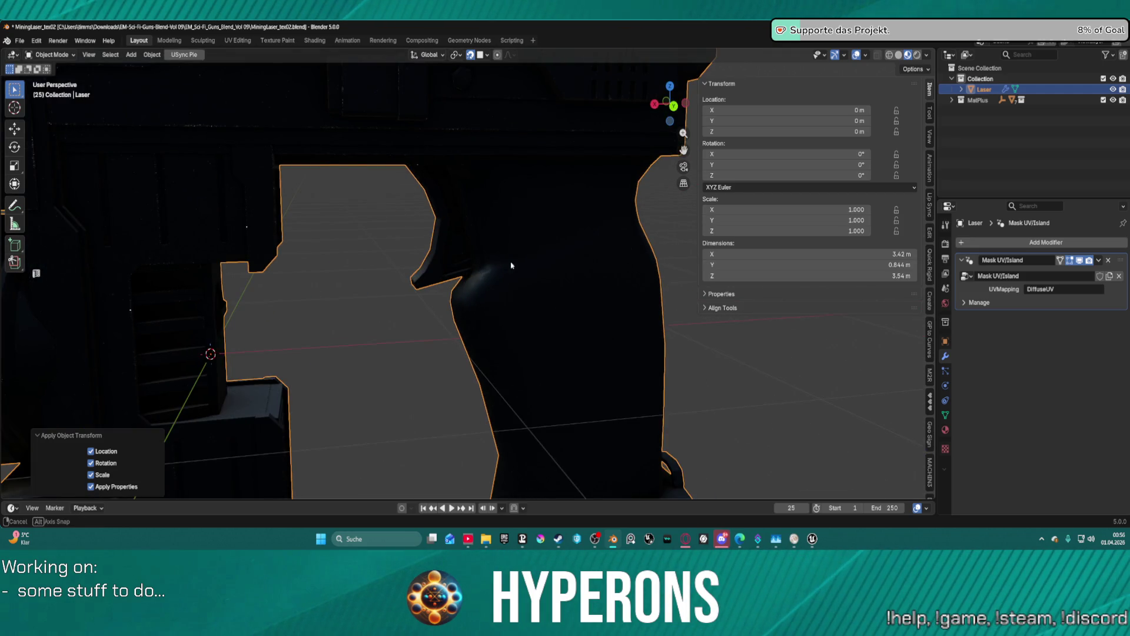
pyautogui.scroll(-10, 511, 266)
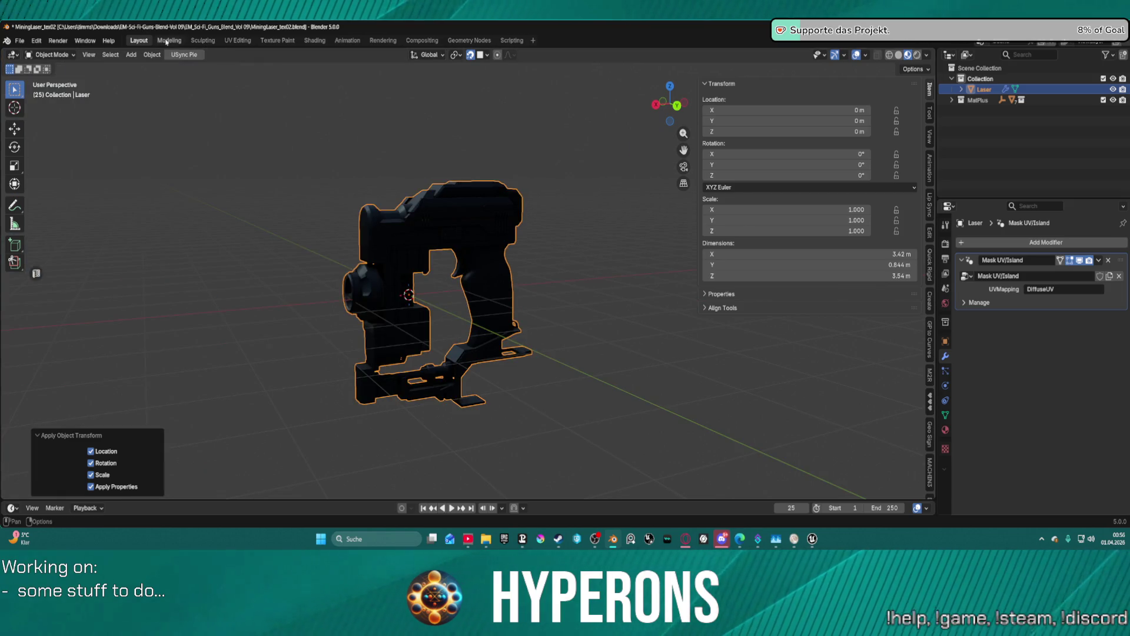
pyautogui.click(238, 41)
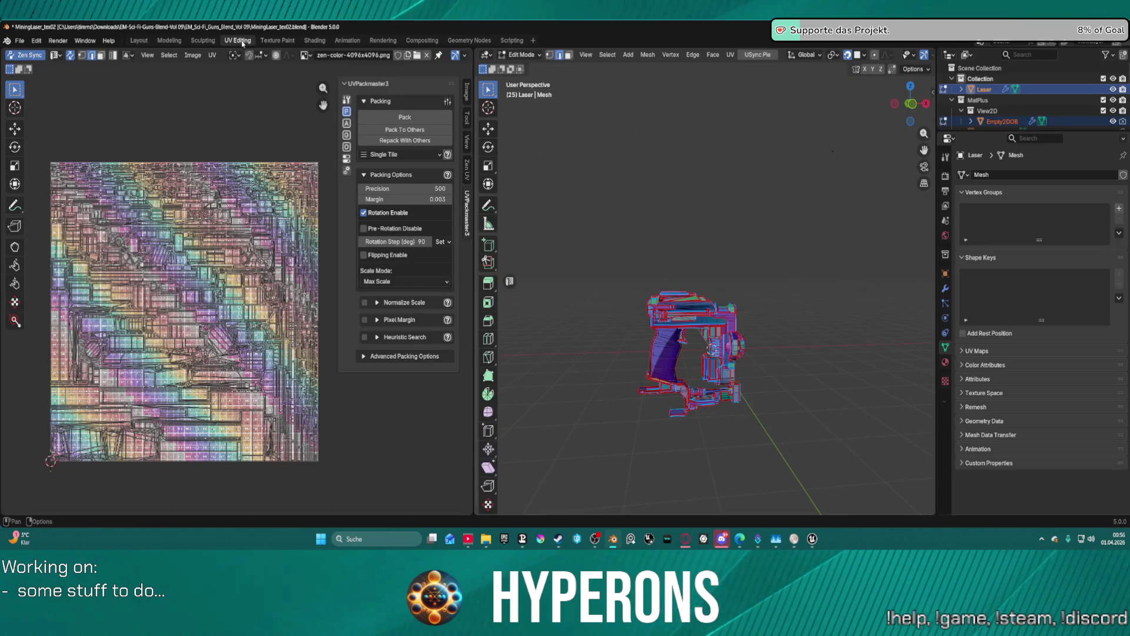
# Return to Layout and open the MatPlus sidebar panel showing the MatPlus_Laser_03 material.
pyautogui.click(139, 41)
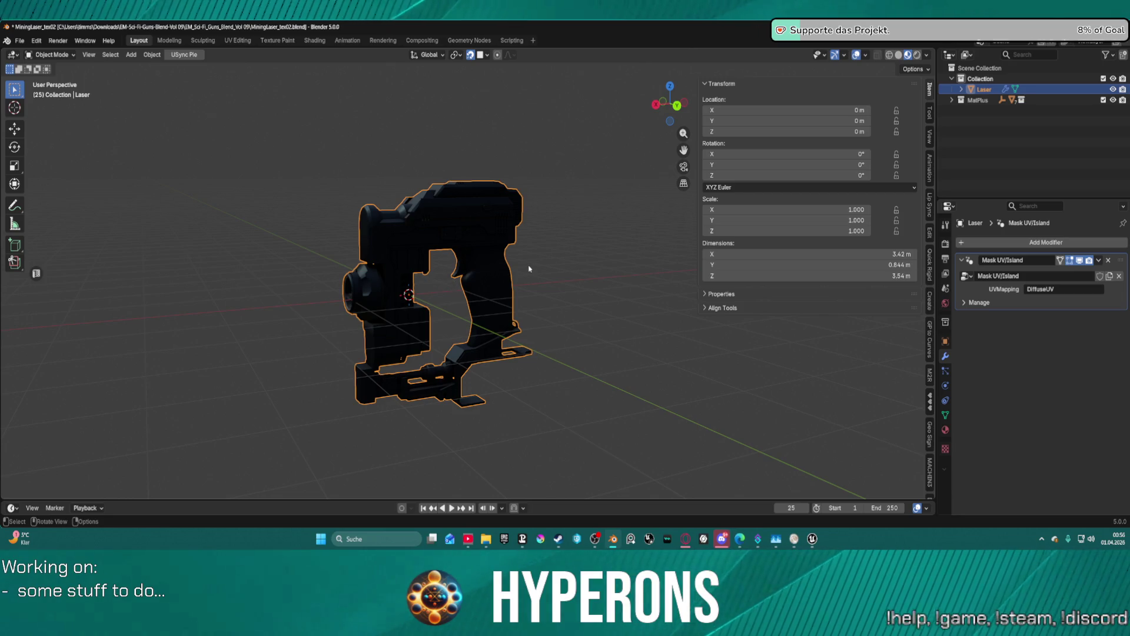
pyautogui.moveTo(501, 270); pyautogui.dragTo(522, 268, button='middle')
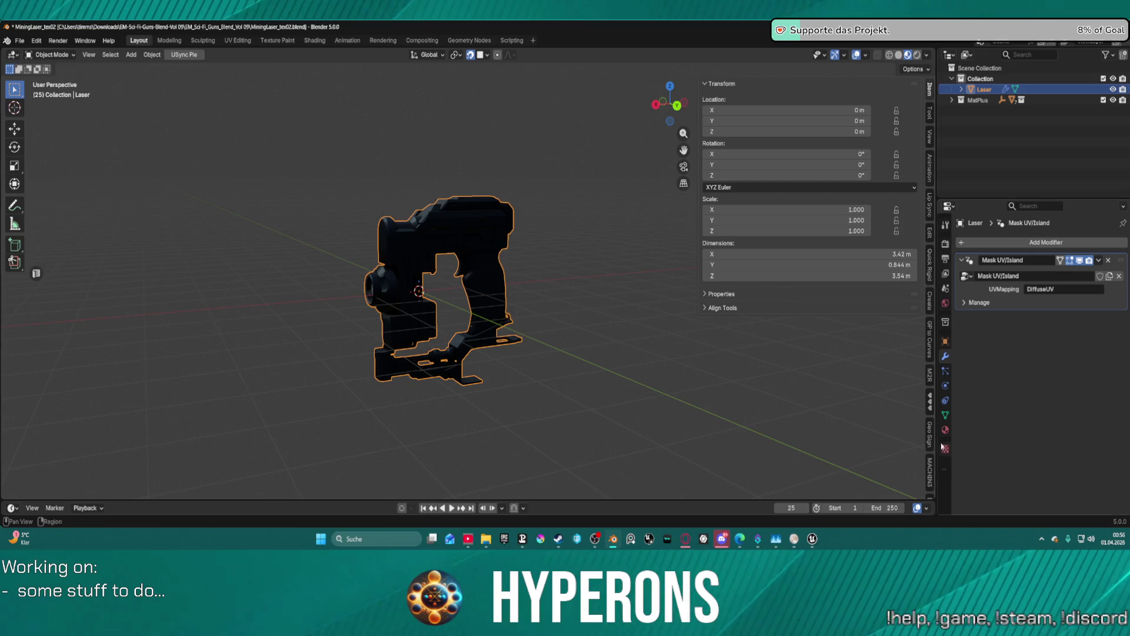
pyautogui.scroll(-6, 928, 419)
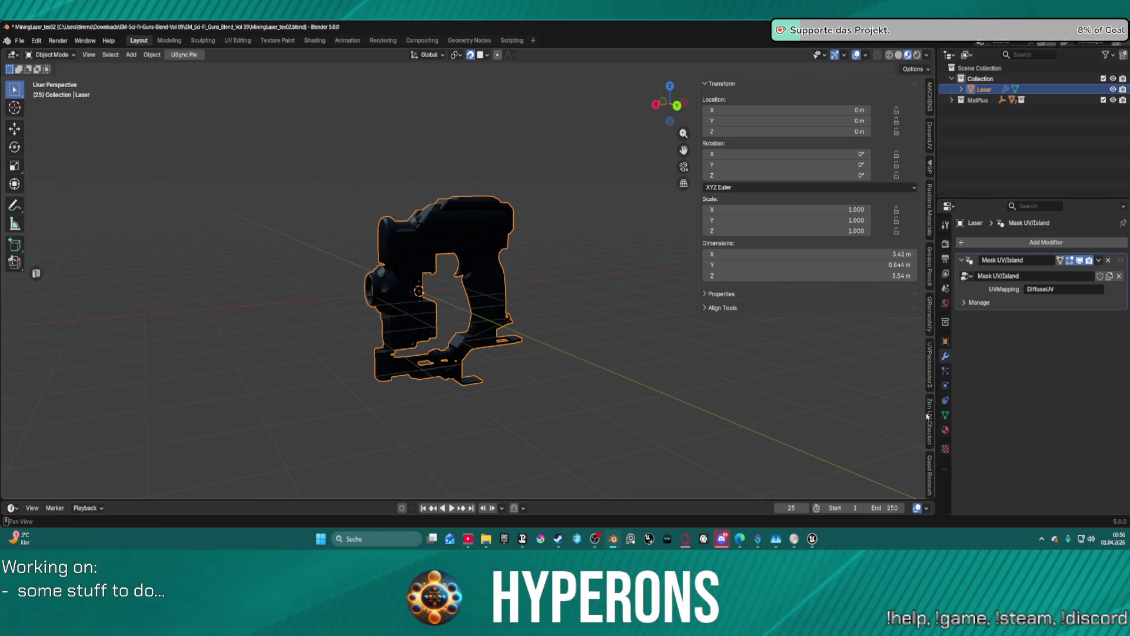
pyautogui.scroll(-2, 919, 365)
pyautogui.scroll(1, 931, 247)
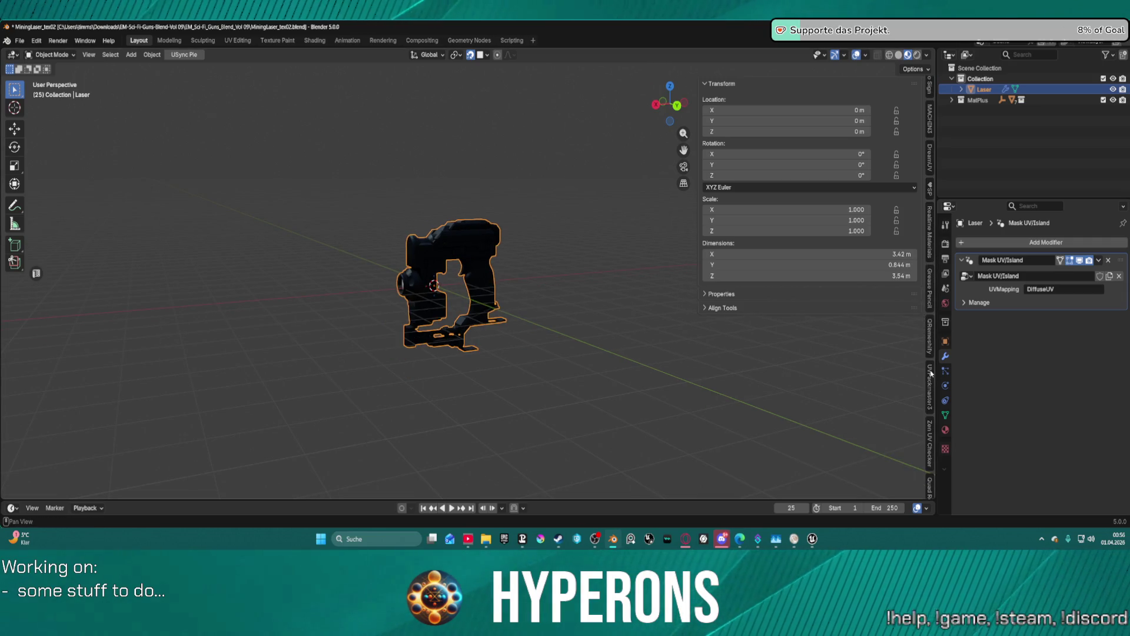
pyautogui.scroll(-10, 931, 382)
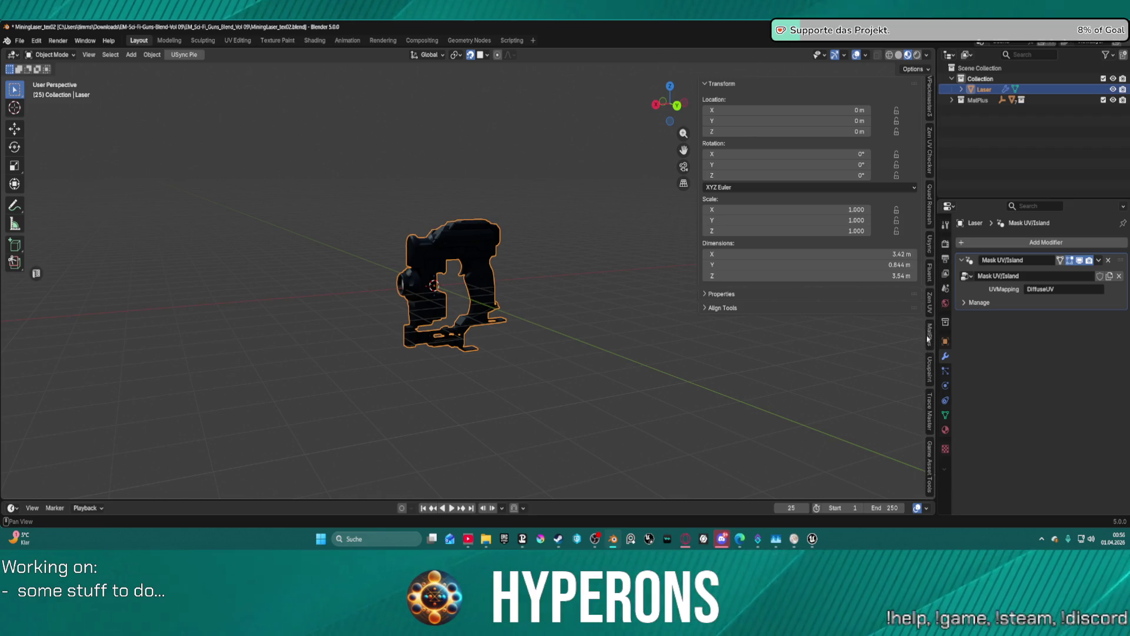
pyautogui.click(930, 338)
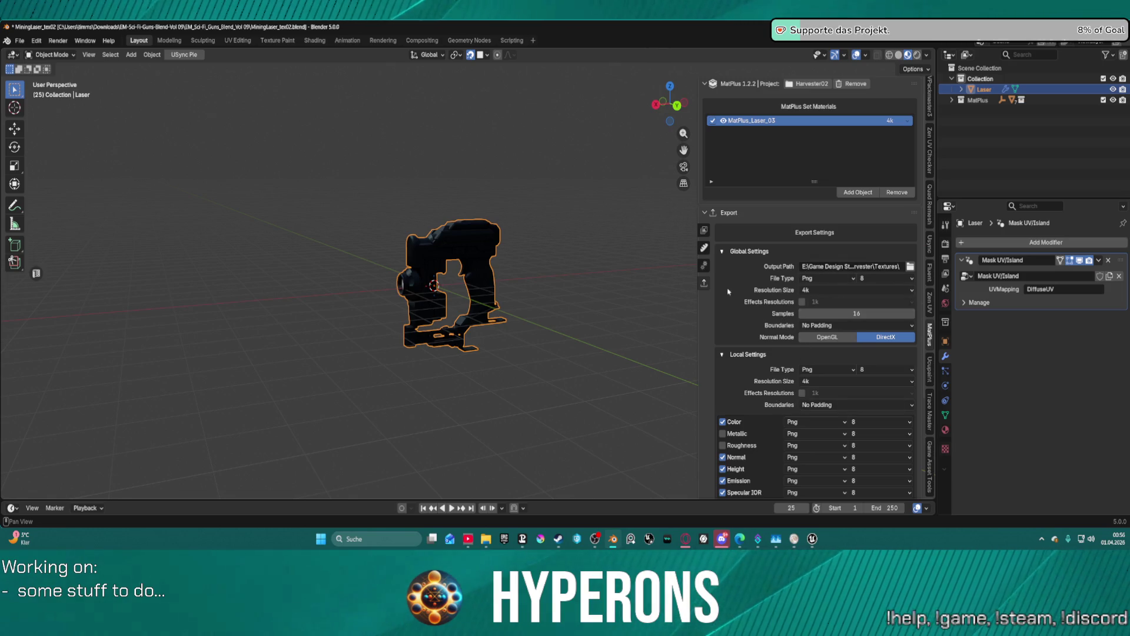
# Bake all 9 MatPlus maps at 2048×2048, then show the Laser's material layer stack.
pyautogui.click(704, 248)
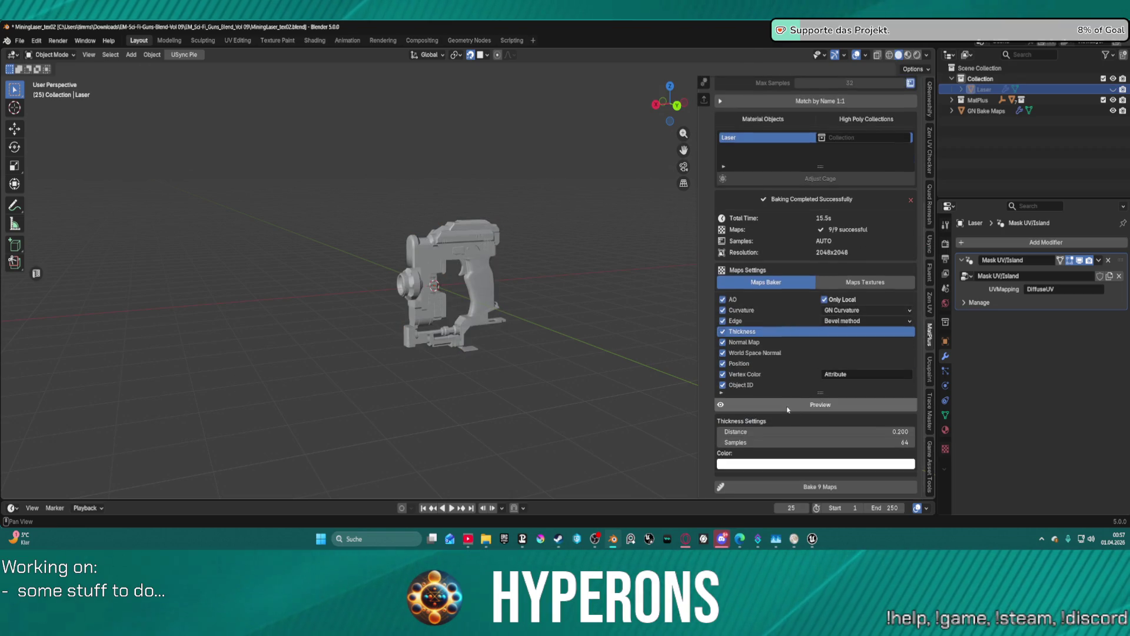
pyautogui.click(784, 490)
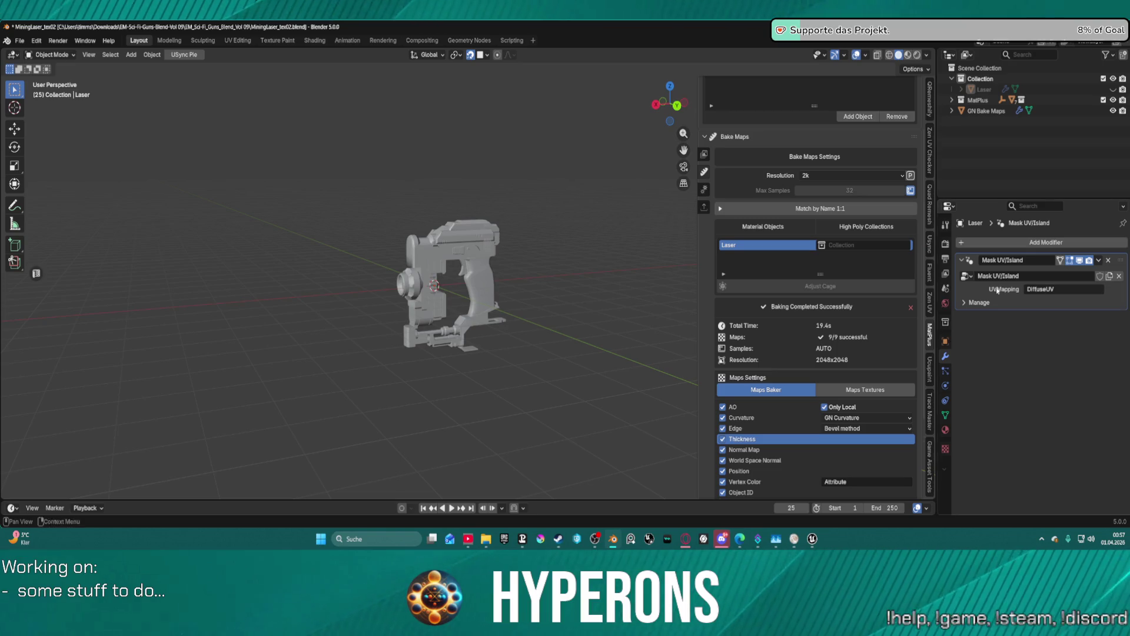
pyautogui.click(704, 156)
pyautogui.scroll(5, 446, 286)
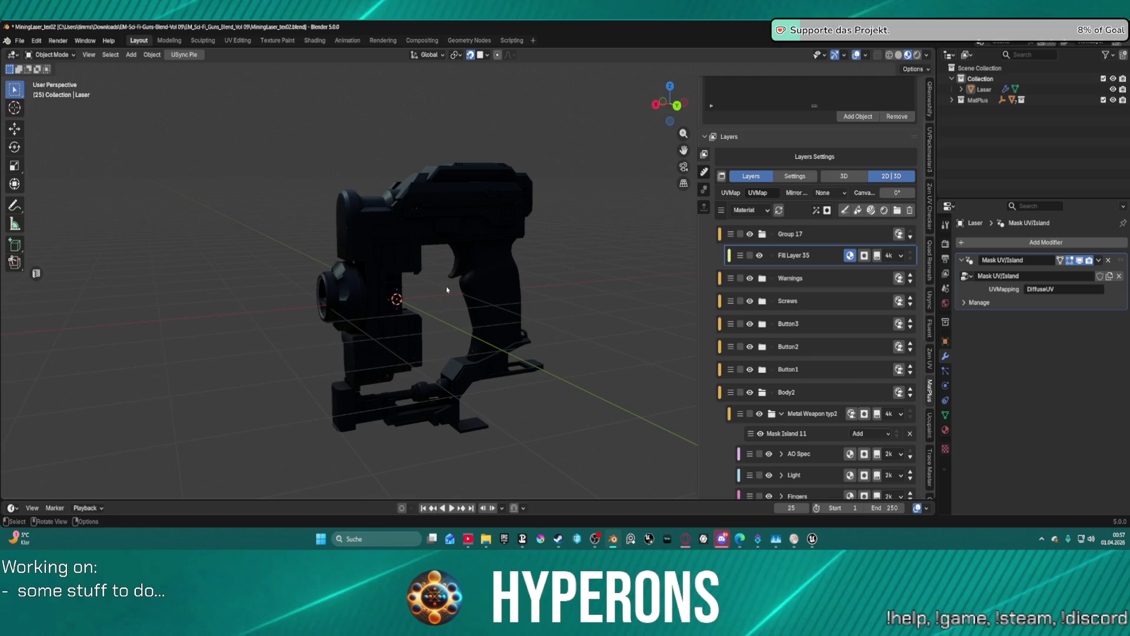
# Orbit around the gun to inspect its sides and lens.
pyautogui.scroll(3, 446, 288)
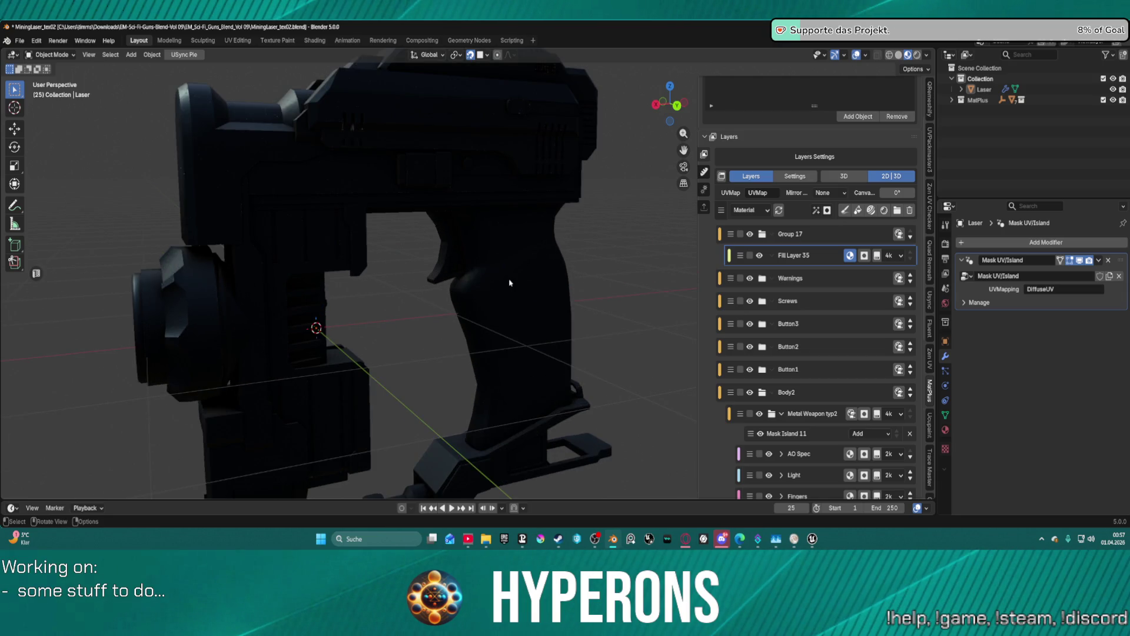
pyautogui.moveTo(510, 282); pyautogui.dragTo(445, 311, button='middle')
pyautogui.scroll(-4, 447, 309)
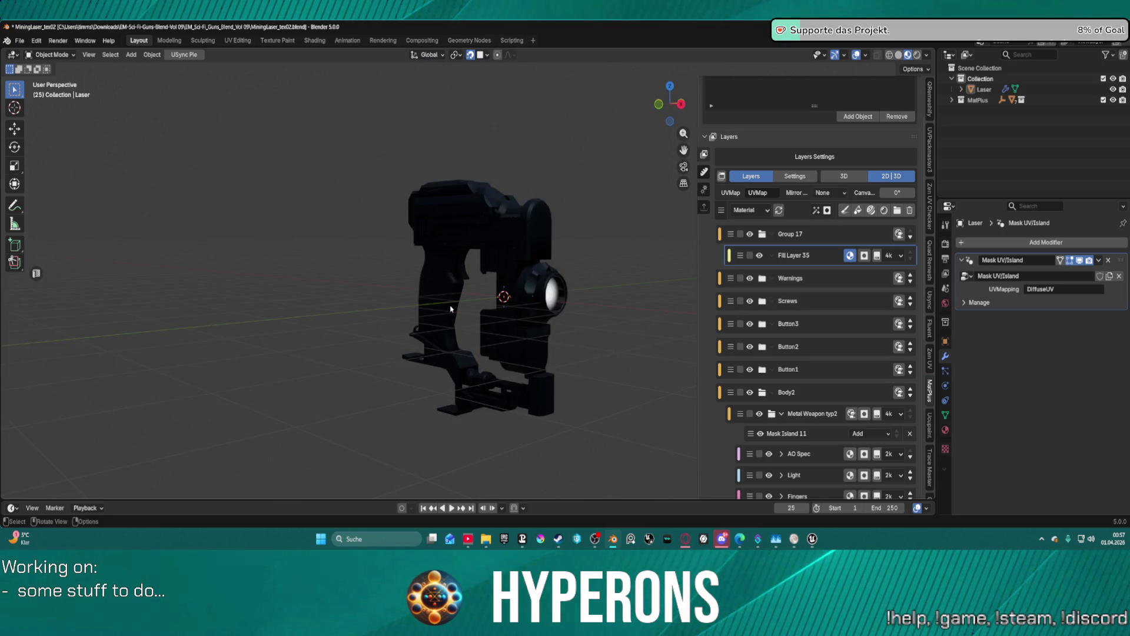
pyautogui.moveTo(451, 309)
pyautogui.mouseDown(button='middle')
pyautogui.moveTo(563, 295)
pyautogui.moveTo(459, 299)
pyautogui.mouseUp(button='middle')
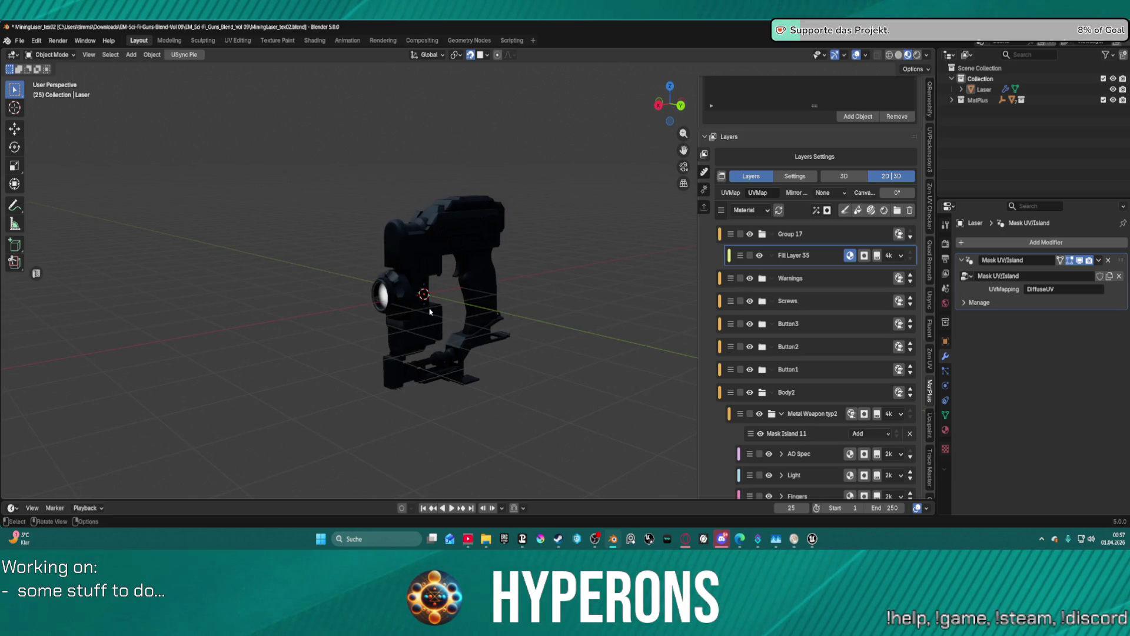
# Quit Blender without saving and go back to Unreal's LoadMap level.
pyautogui.hotkey('ctrl', 'q')
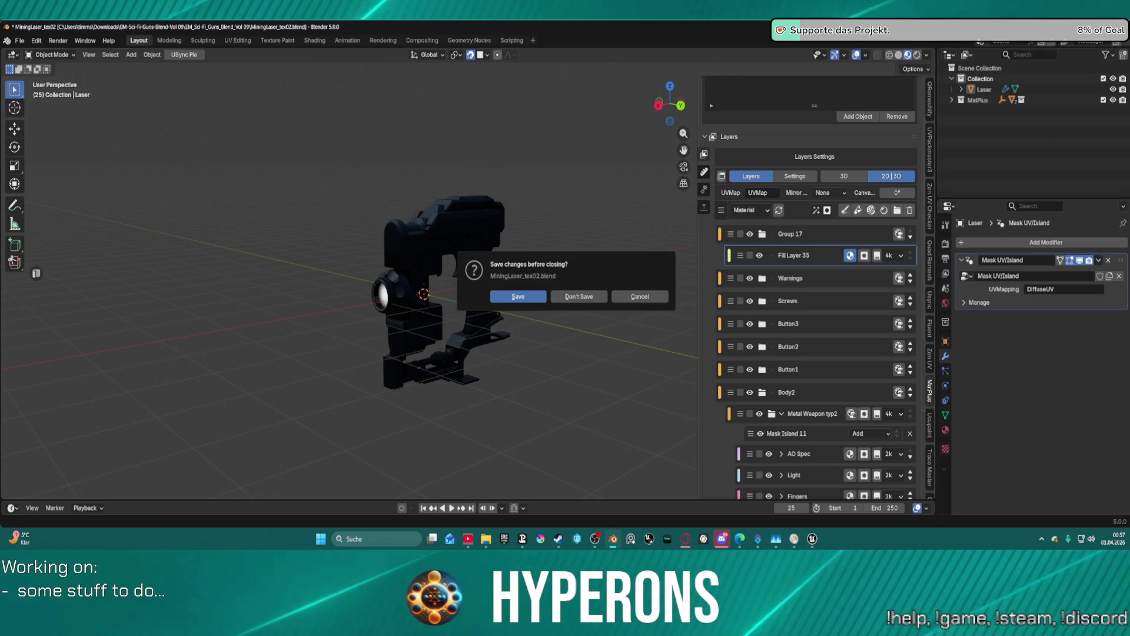
pyautogui.click(592, 295)
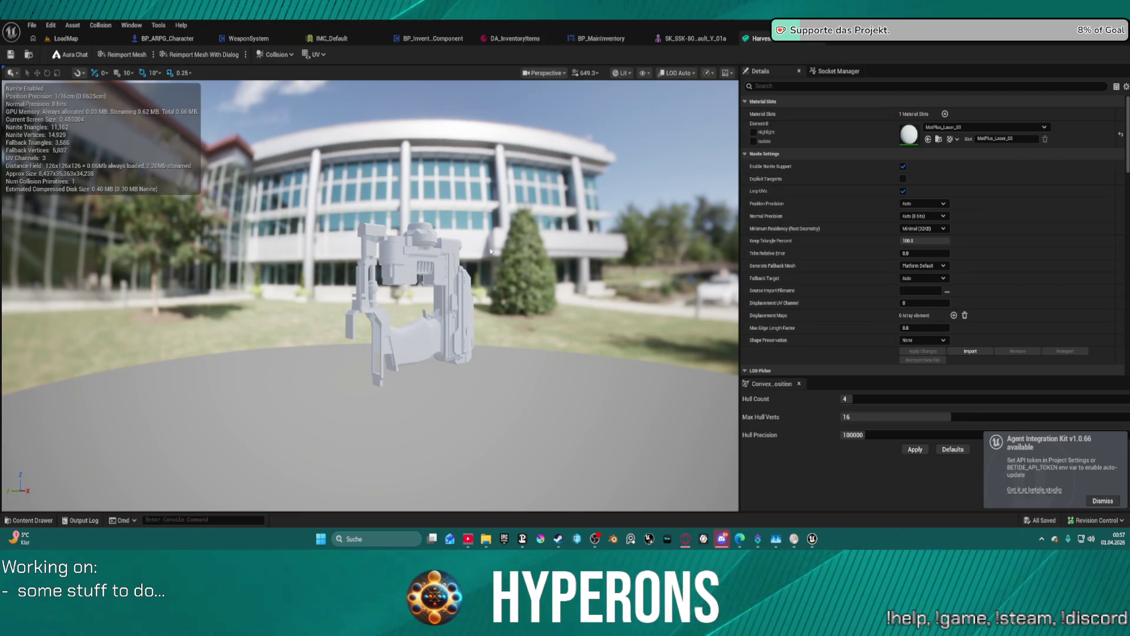
pyautogui.click(51, 40)
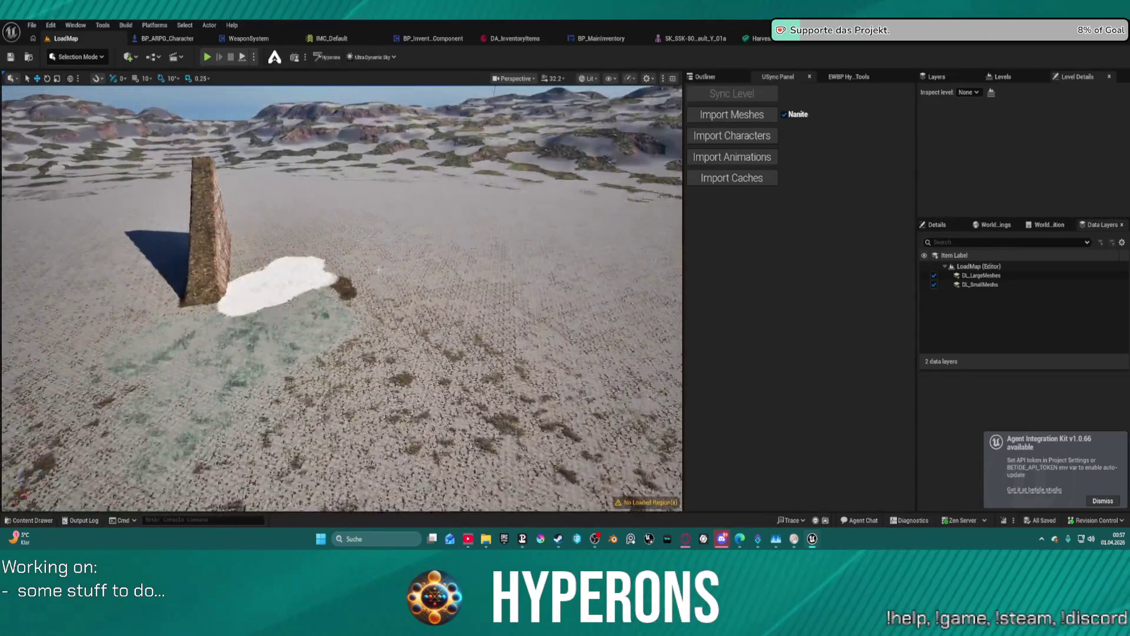
# Check the Harvester_01 mesh editor, then paste the Harvester mesh into the LoadMap level.
pyautogui.hotkey('ctrl', 'space')
pyautogui.click(766, 38)
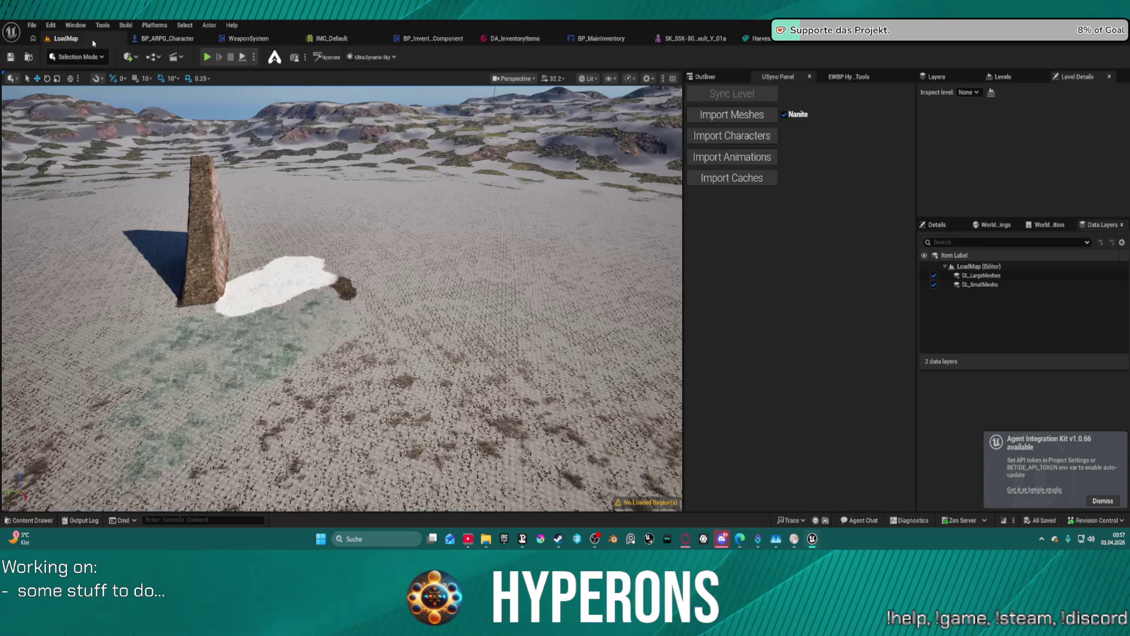
pyautogui.click(62, 39)
pyautogui.hotkey('ctrl', 'space')
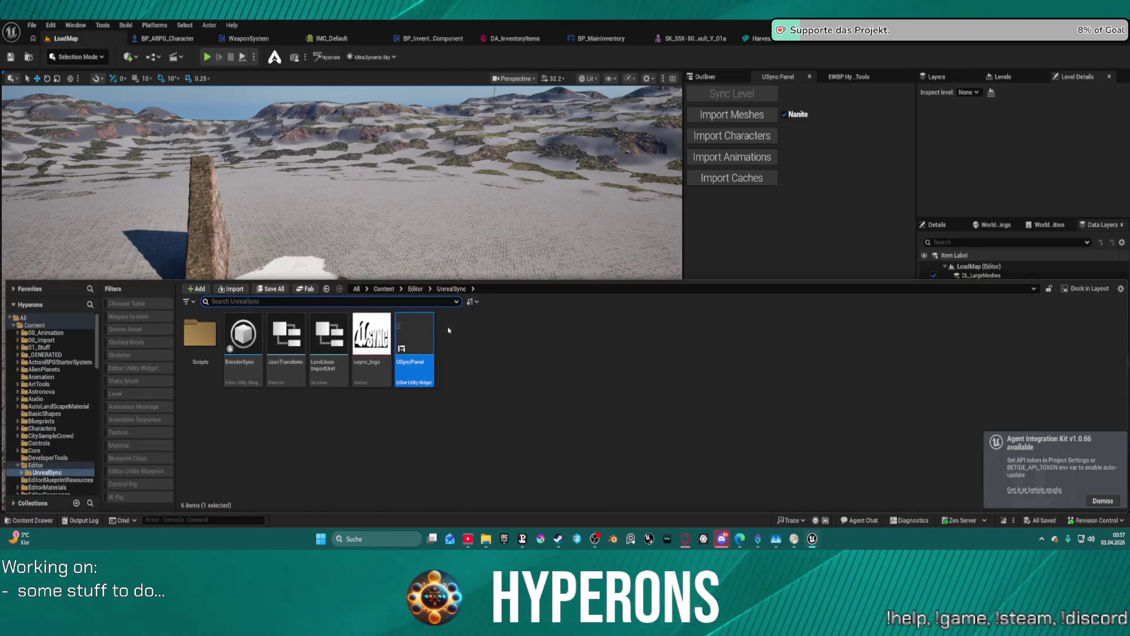
pyautogui.click(759, 38)
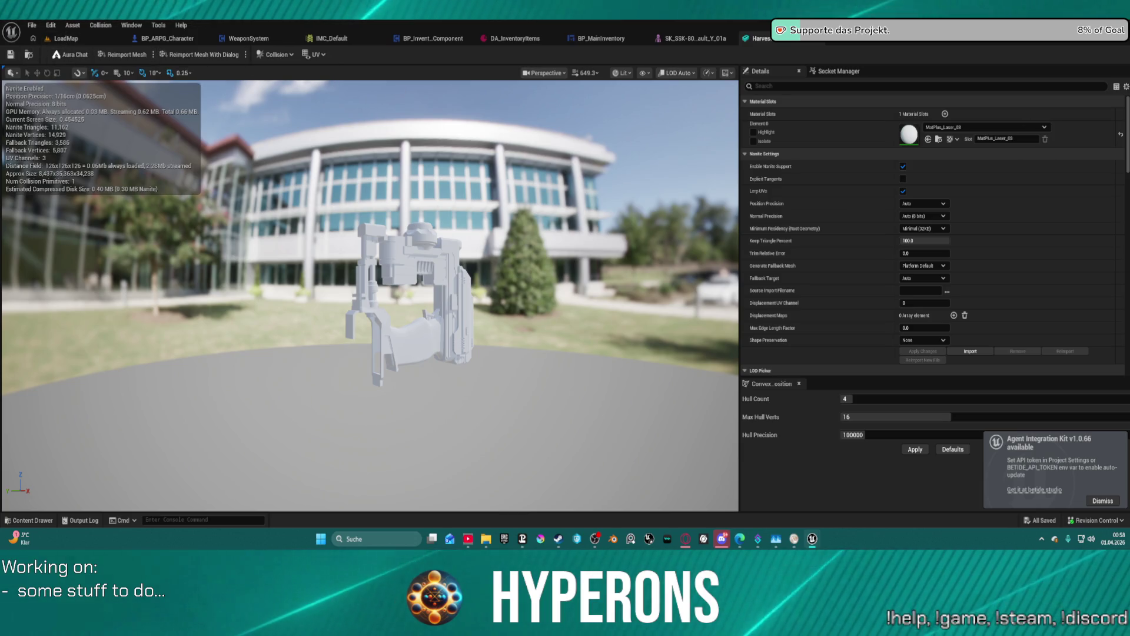
pyautogui.click(66, 38)
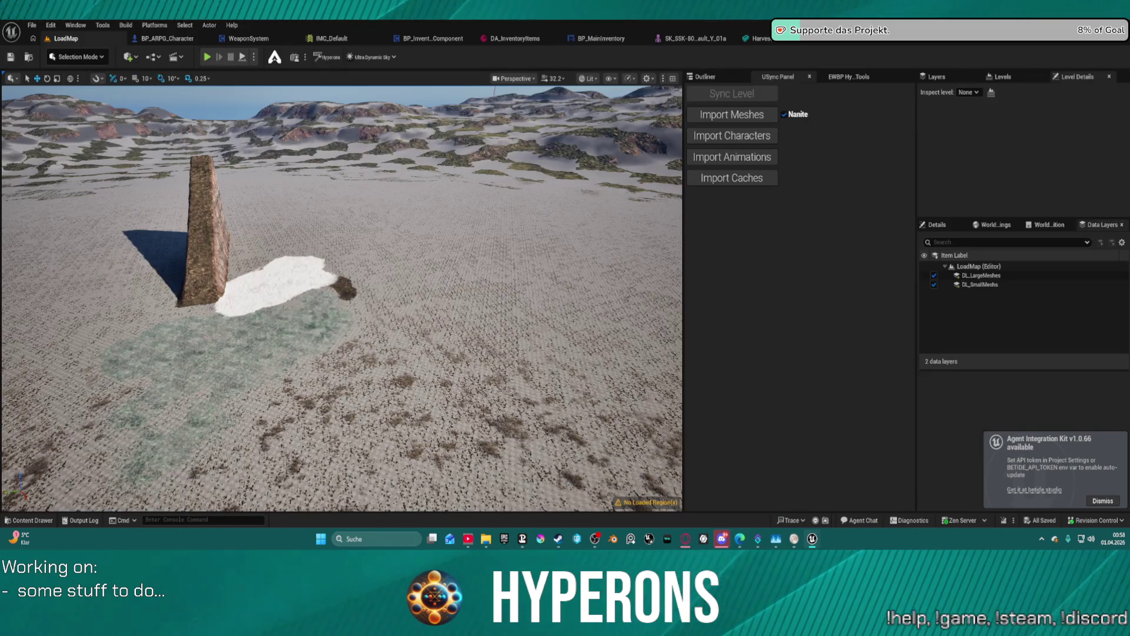
pyautogui.hotkey('ctrl', 'v')
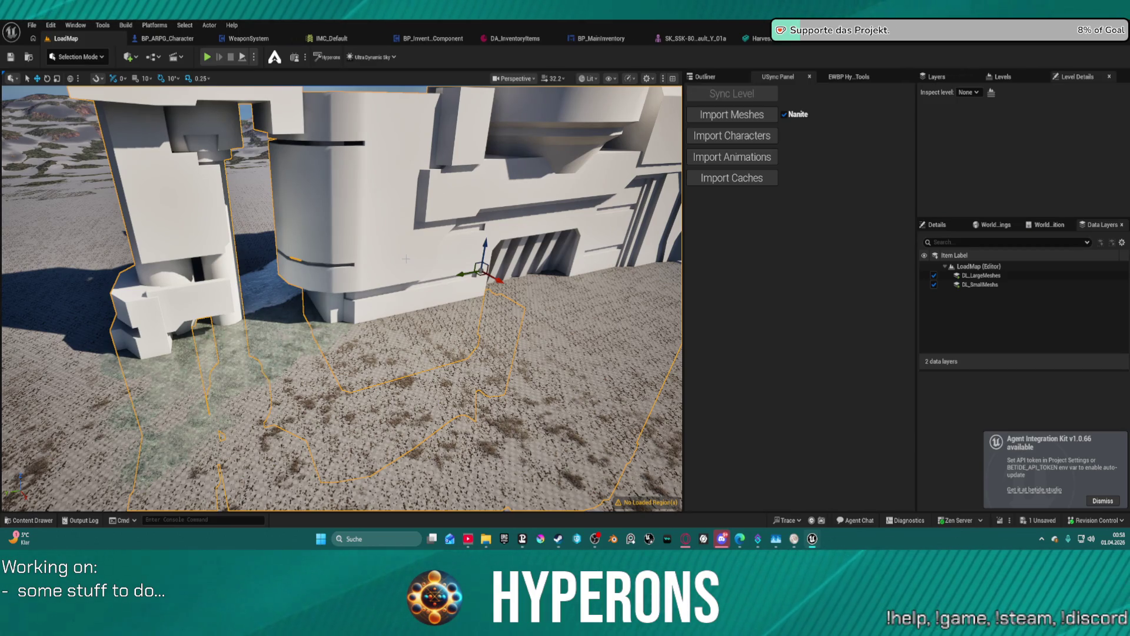
# Dismiss the plugin notification and set Harvester_01's scale to 0.01 on all axes.
pyautogui.click(936, 225)
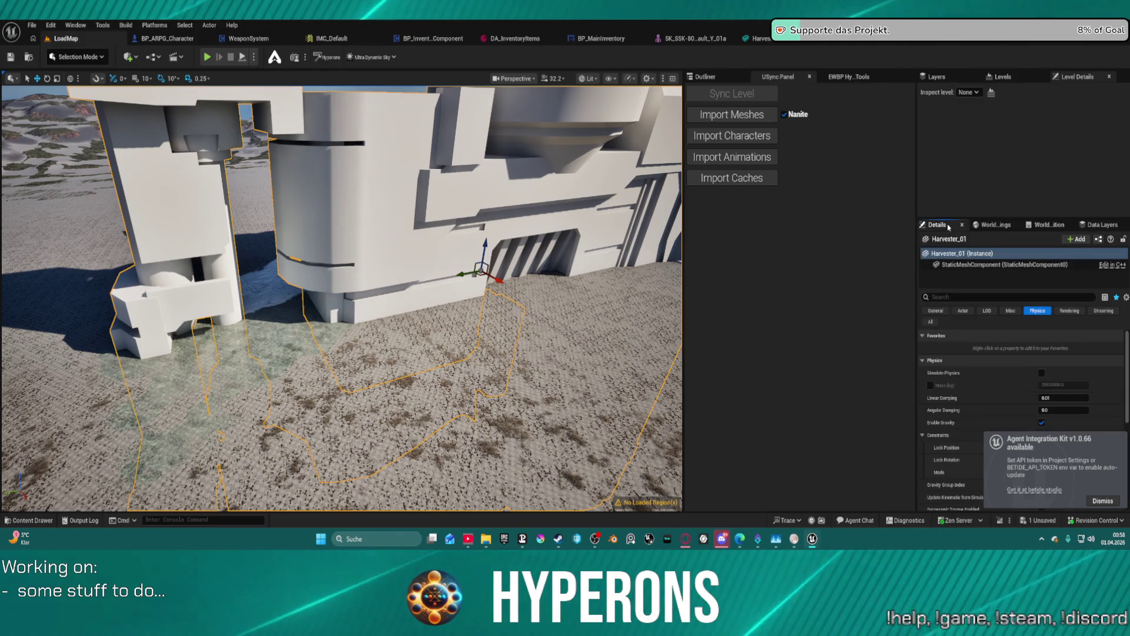
pyautogui.scroll(-1, 1060, 398)
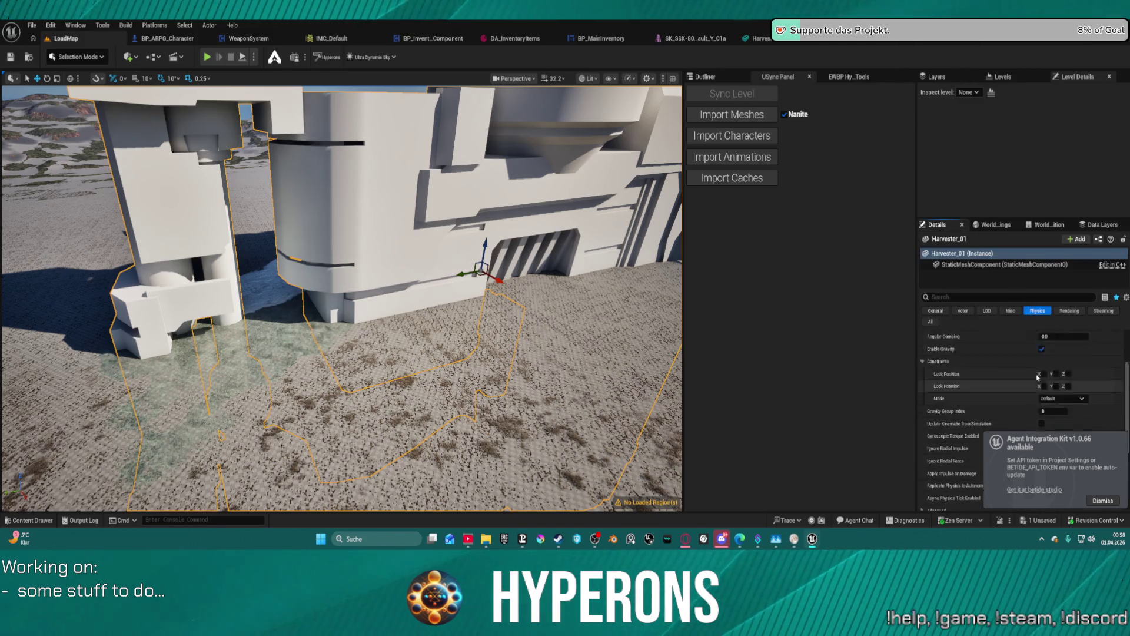
pyautogui.click(1113, 501)
pyautogui.click(931, 322)
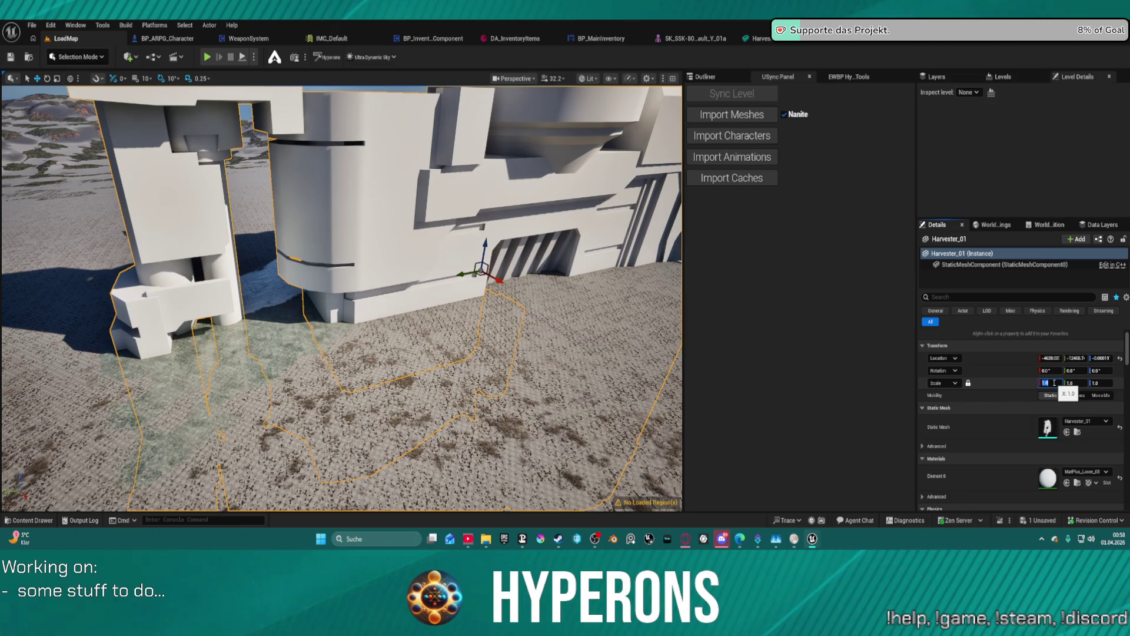
pyautogui.write('0.01')
pyautogui.press('Return')
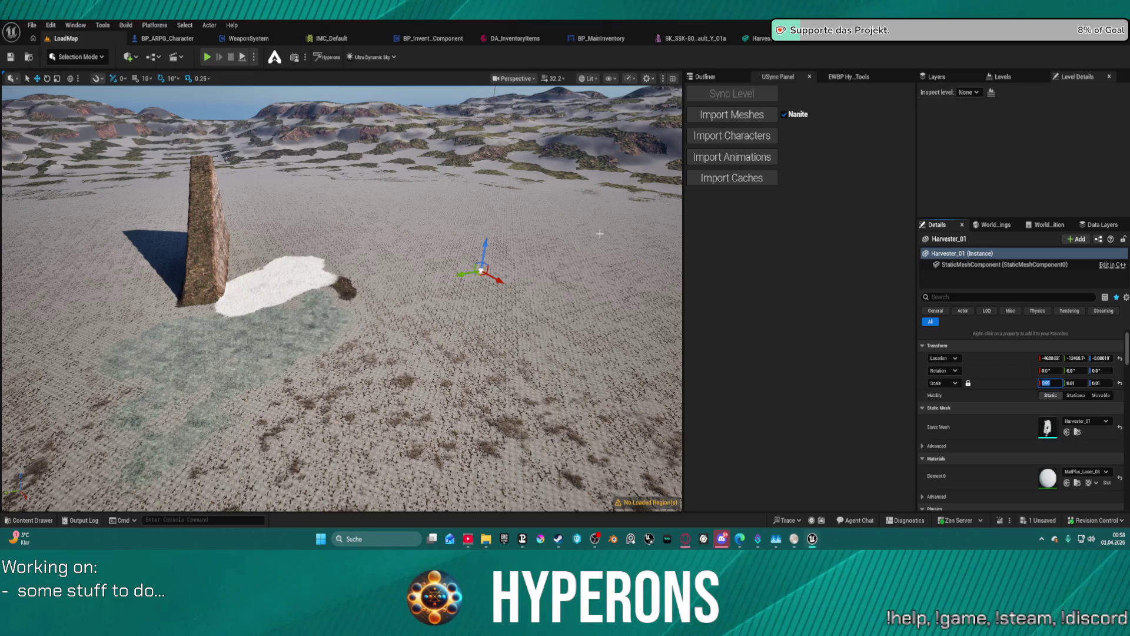
pyautogui.click(471, 160)
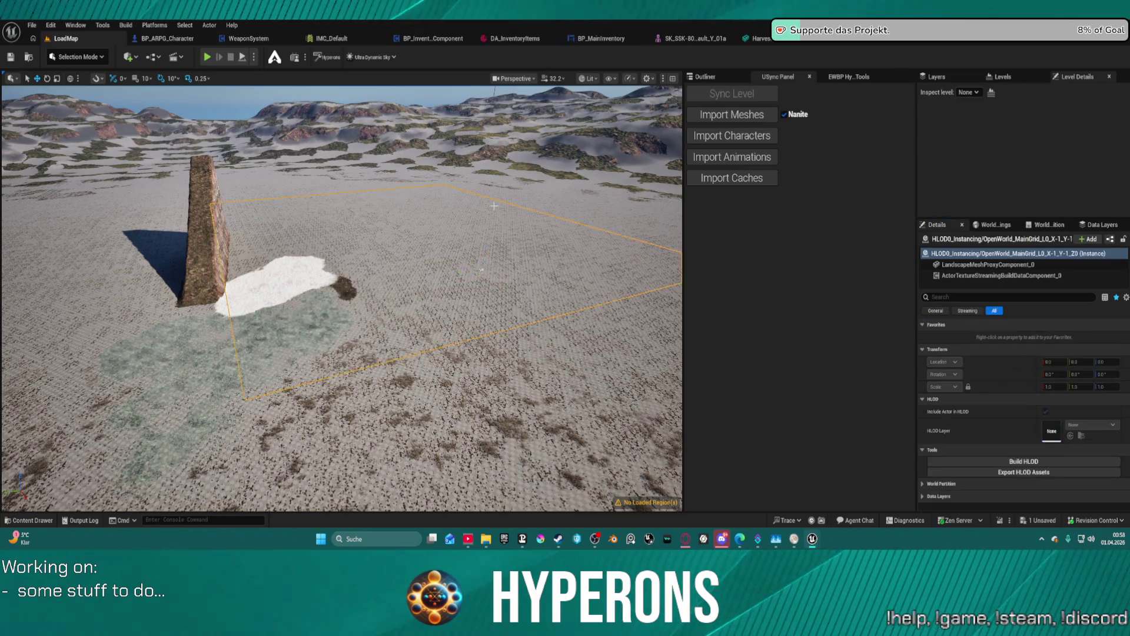
# Tilt the view toward the ground and reselect Harvester_01 in the viewport.
pyautogui.scroll(-3, 458, 278)
pyautogui.moveTo(422, 335); pyautogui.dragTo(421, 400, button='right')
pyautogui.scroll(5, 341, 298)
pyautogui.scroll(-5, 341, 298)
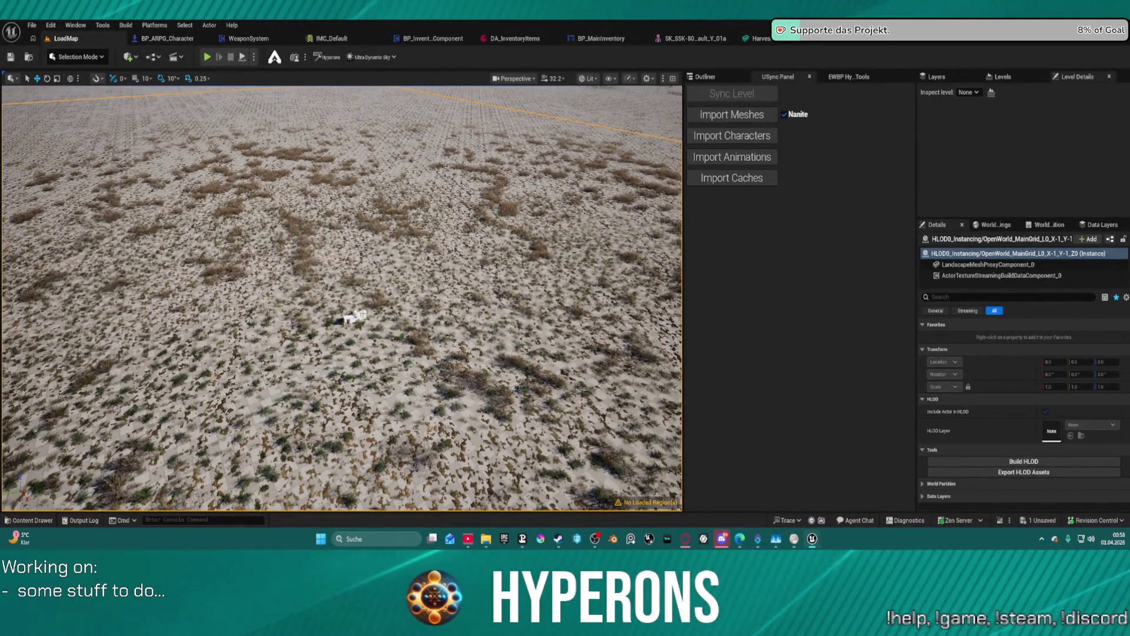
pyautogui.click(353, 316)
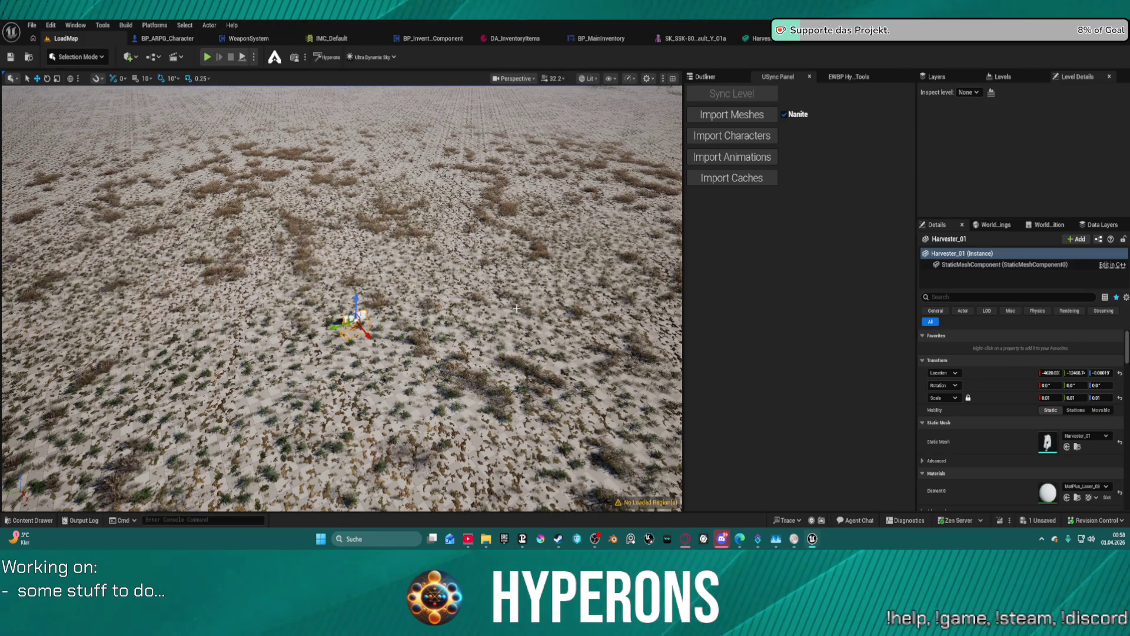
pyautogui.scroll(5, 323, 299)
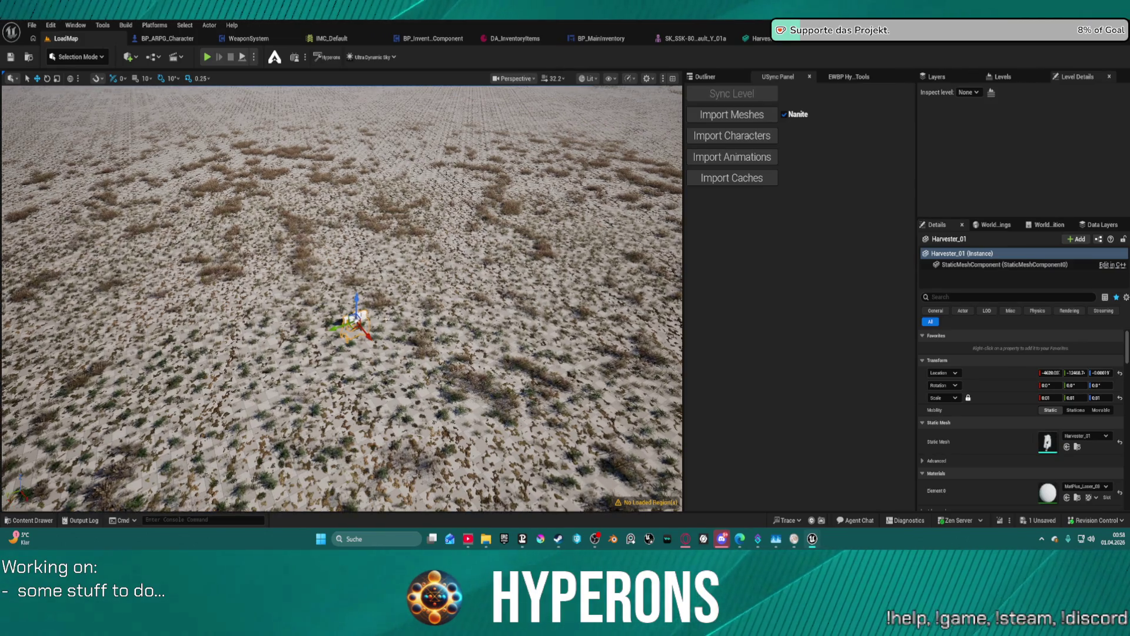
pyautogui.press('g')
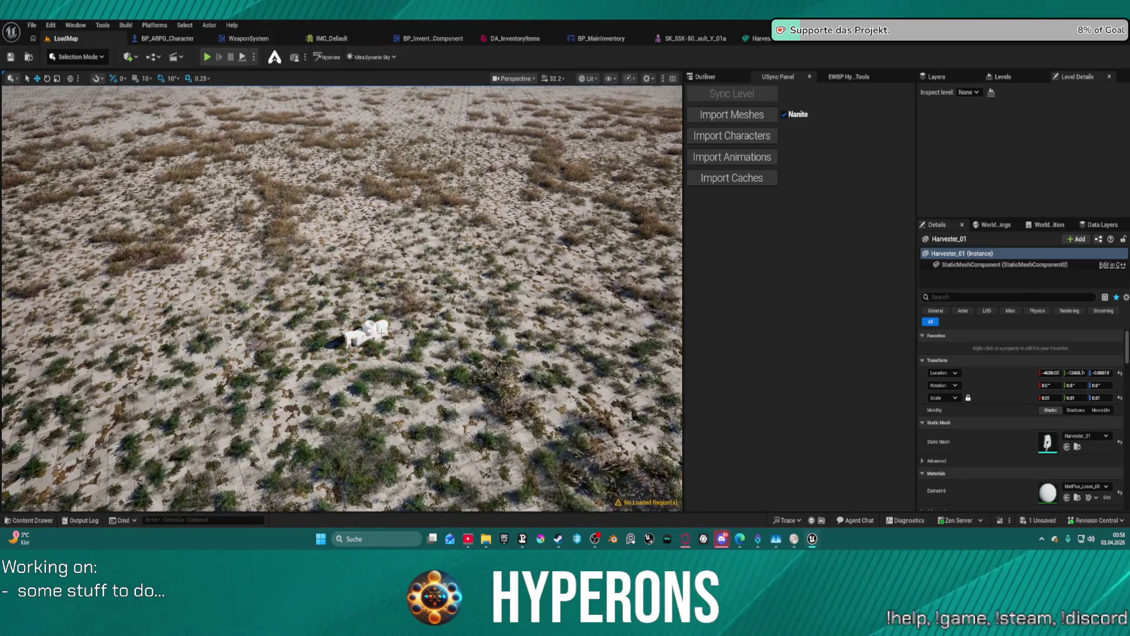
pyautogui.press('g')
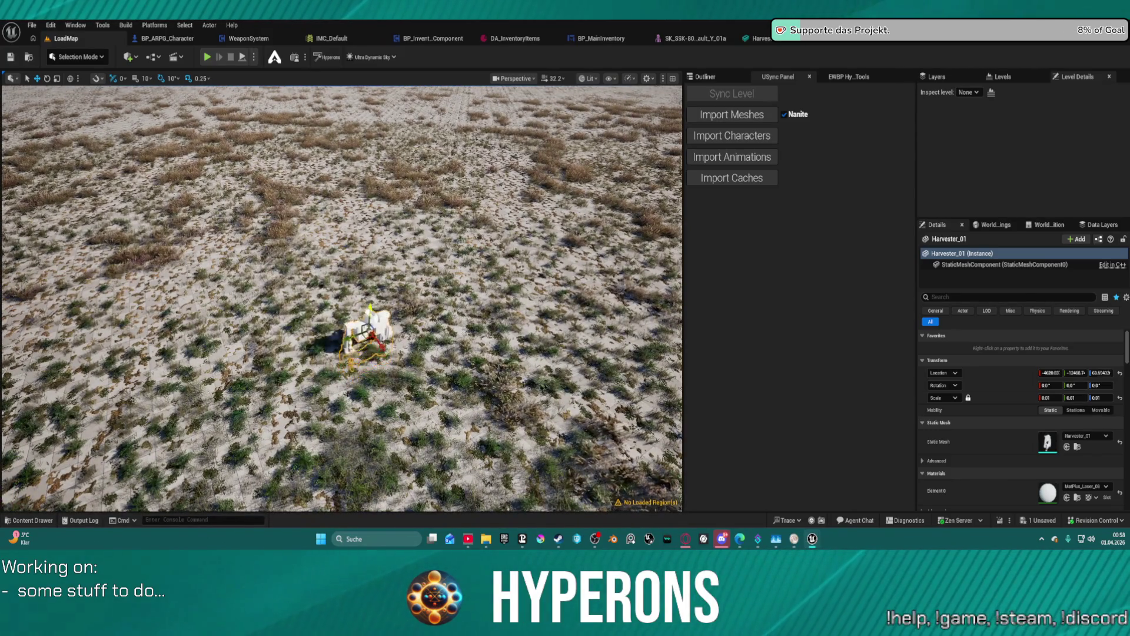
# Change Harvester_01's scale to 0.001 on all axes and frame it in view.
pyautogui.click(1048, 397)
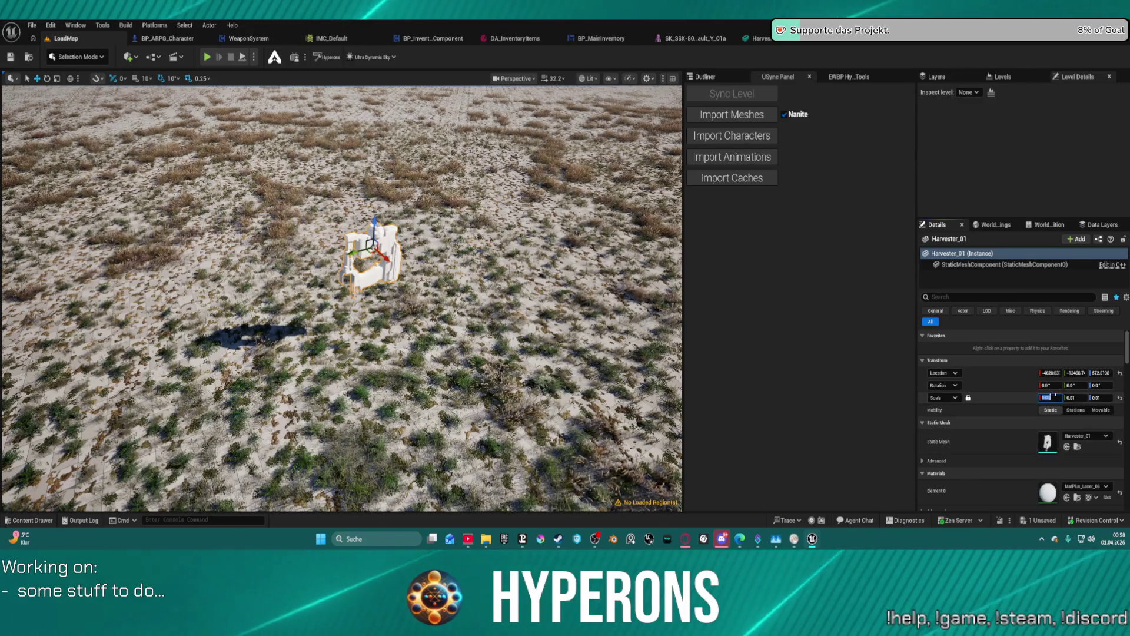
pyautogui.write('0.0')
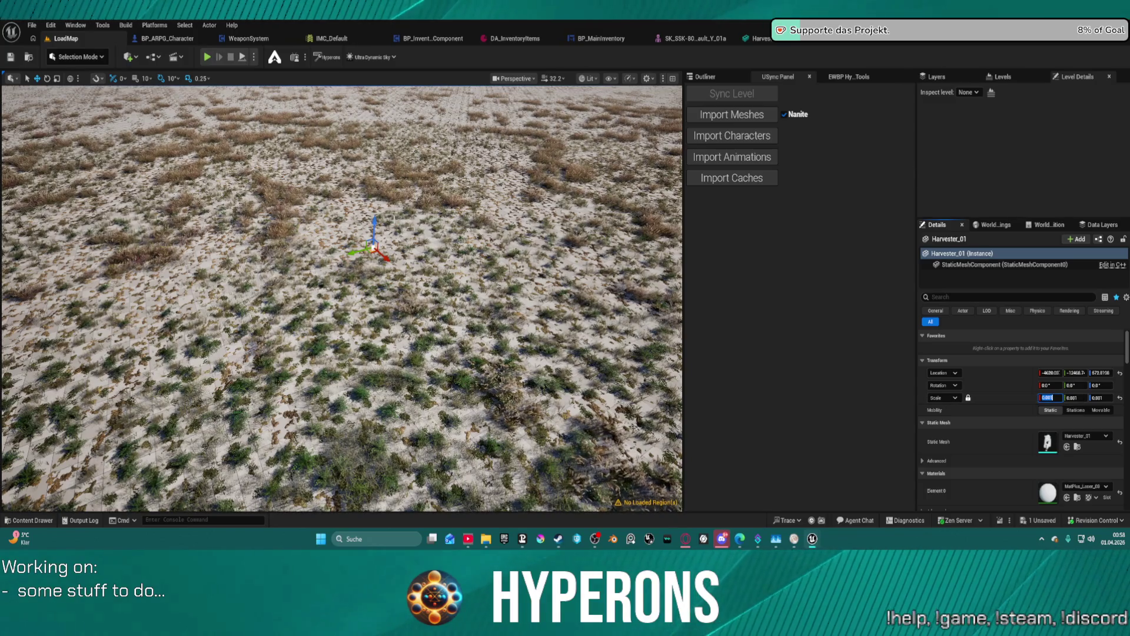
pyautogui.scroll(10, 394, 218)
pyautogui.scroll(3, 520, 138)
pyautogui.press('f')
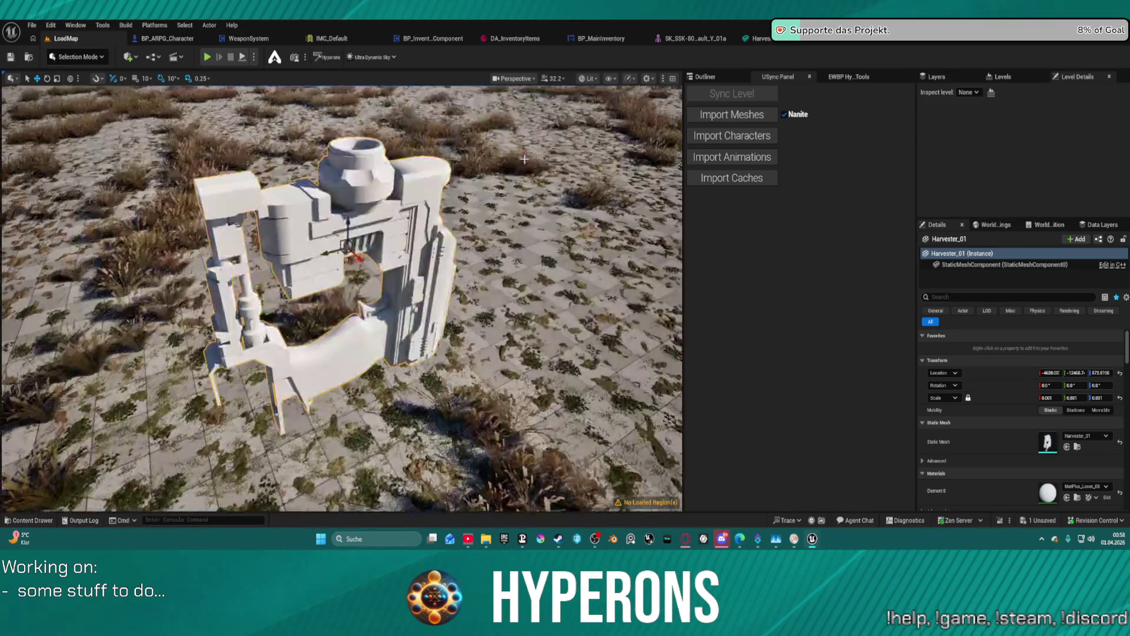
pyautogui.scroll(-5, 483, 152)
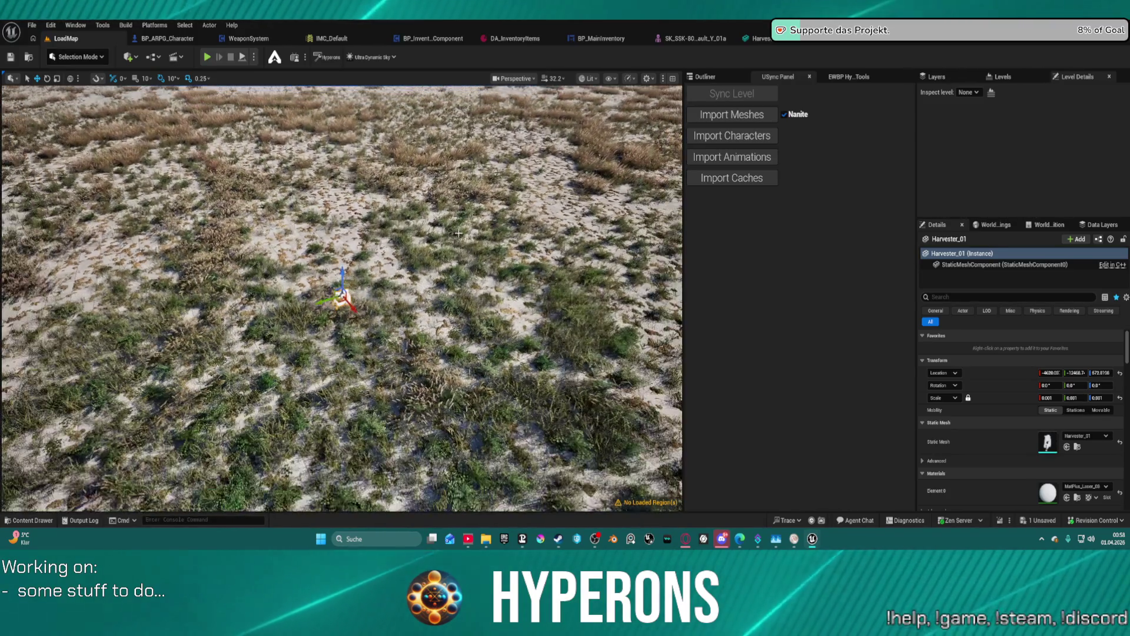
pyautogui.scroll(-8, 449, 236)
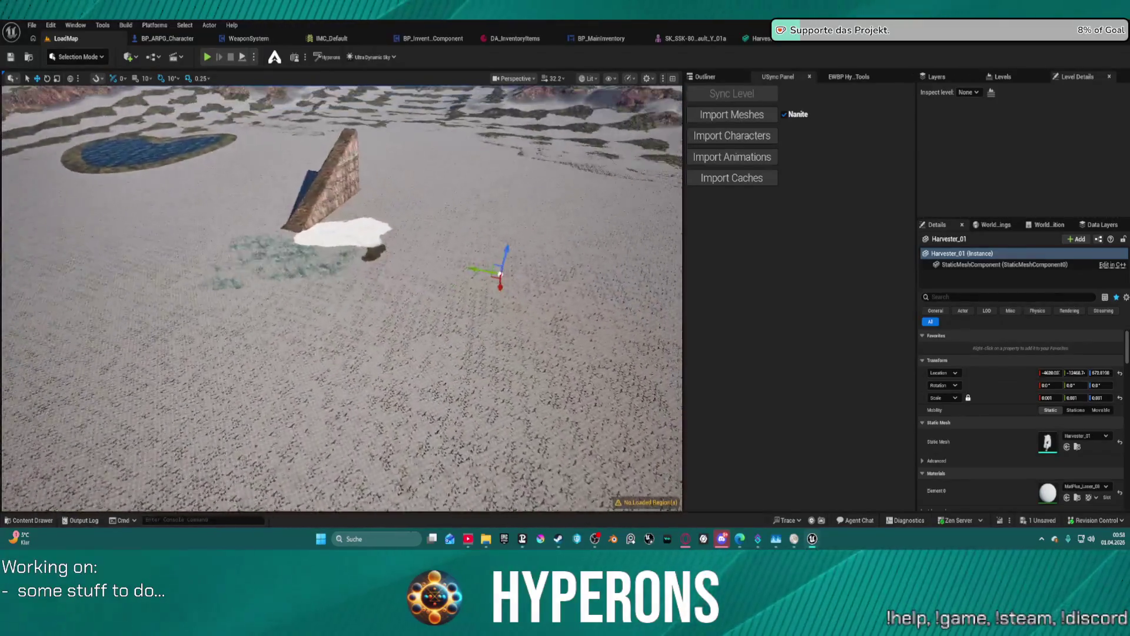
# Fly the viewport forward to the snow patch near the mountains.
pyautogui.moveTo(448, 236); pyautogui.dragTo(518, 206, button='right')
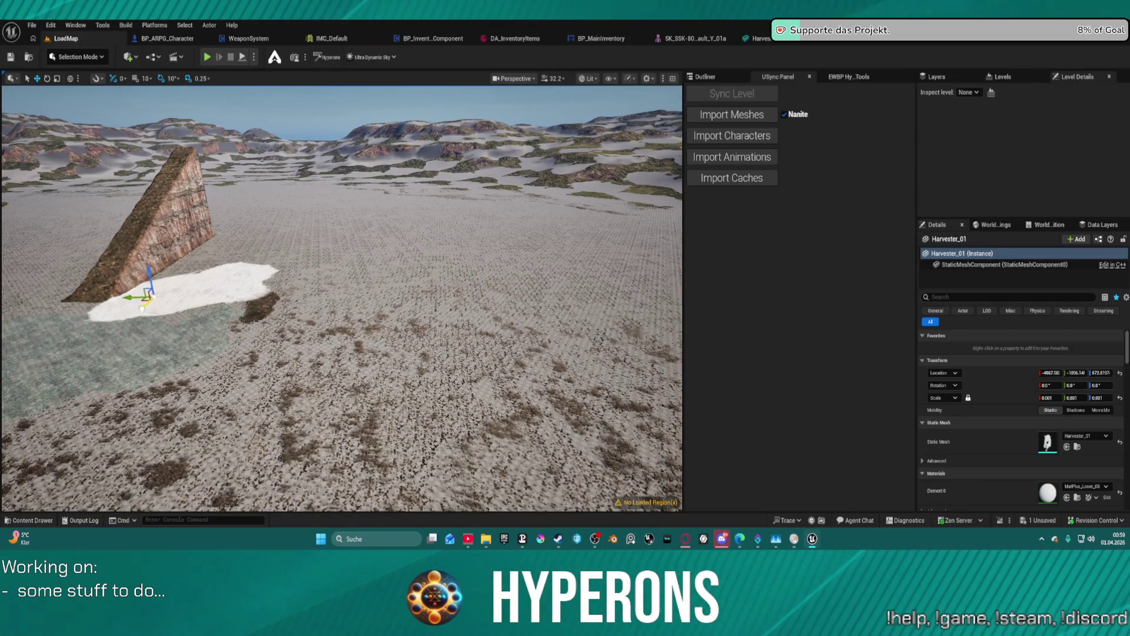
pyautogui.press('w')
pyautogui.moveTo(518, 206)
pyautogui.mouseDown(button='right')
pyautogui.moveTo(480, 213)
pyautogui.moveTo(471, 230)
pyautogui.mouseUp(button='right')
pyautogui.scroll(-1, 473, 229)
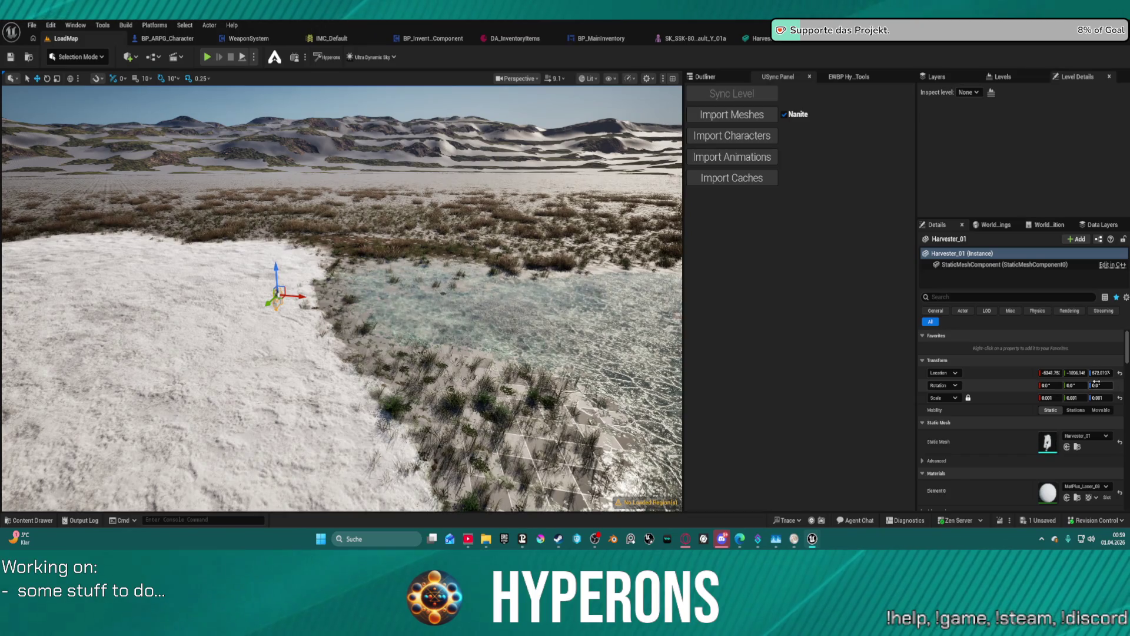
# Rotate Harvester_01 to -90° yaw and 90° roll, trying pitch 90 then resetting to 0.
pyautogui.write('90')
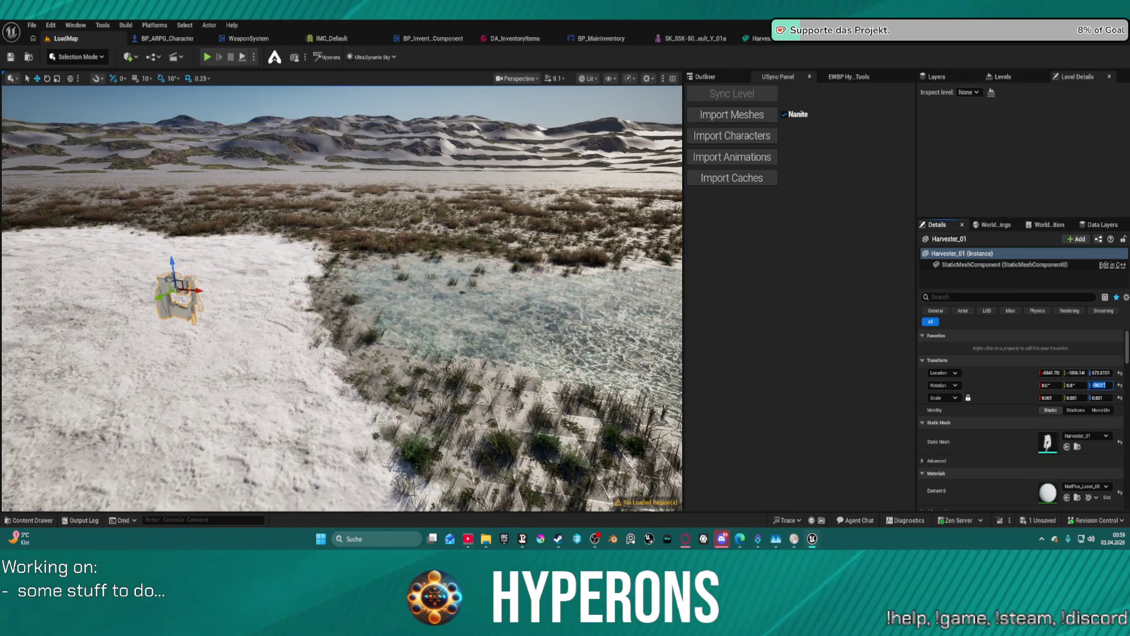
pyautogui.press('Return')
pyautogui.click(1080, 384)
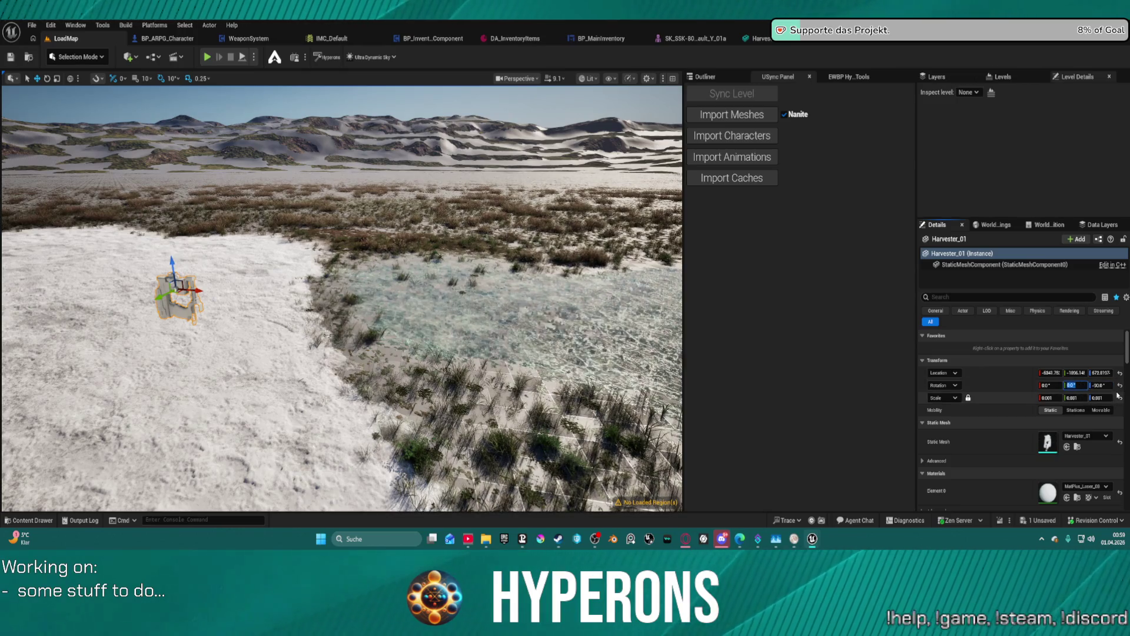
pyautogui.press('Return')
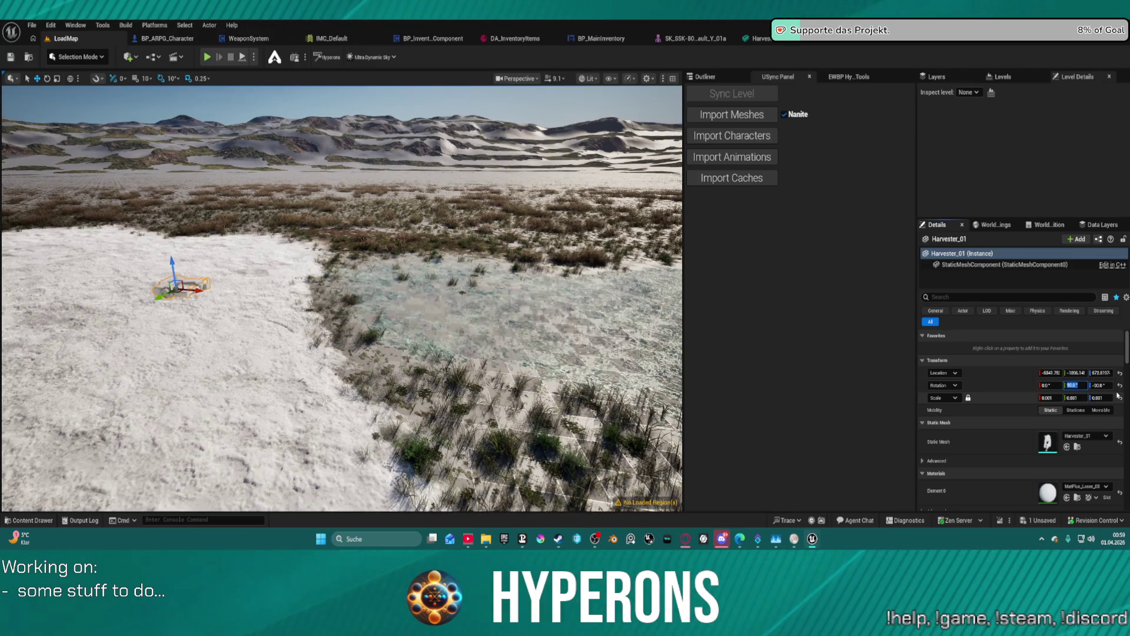
pyautogui.press('Return')
pyautogui.click(1051, 385)
pyautogui.write('90')
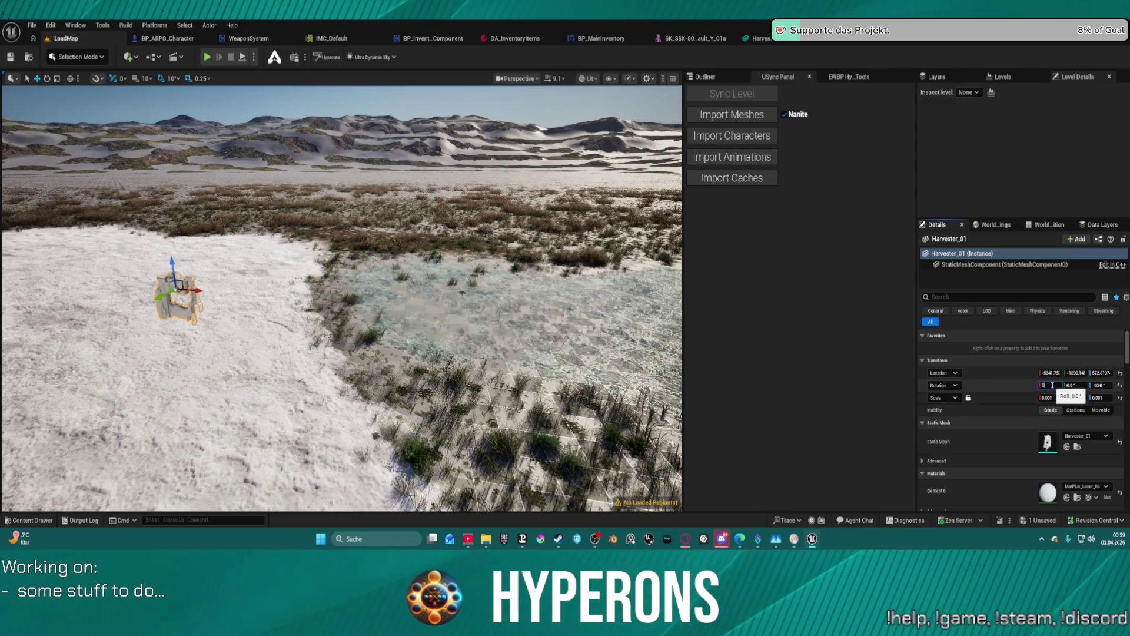
pyautogui.press('Return')
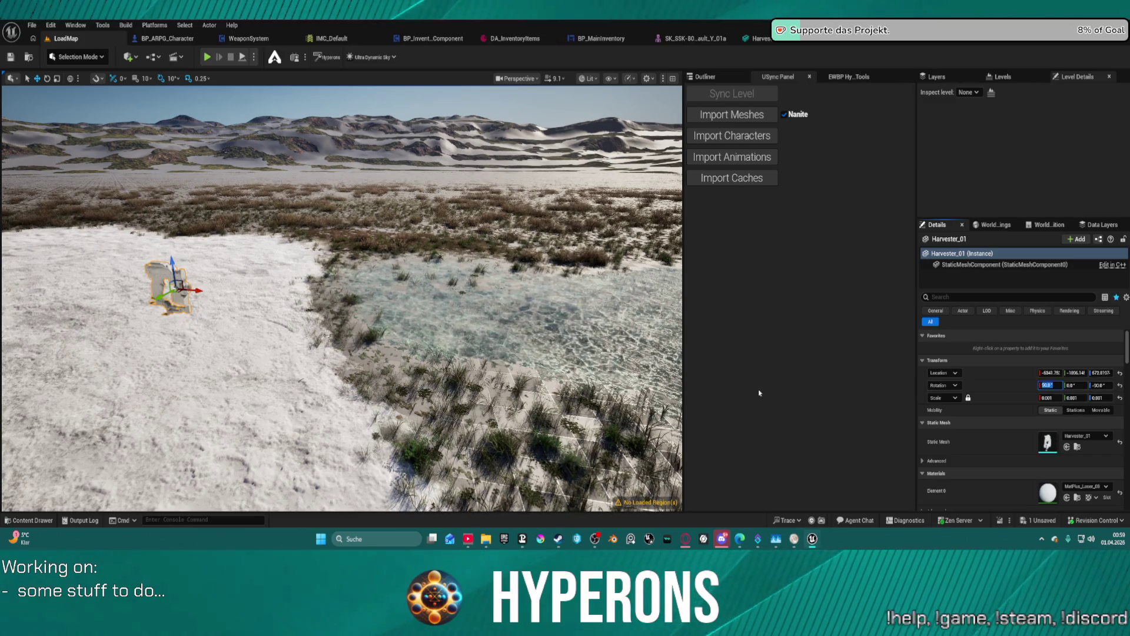
pyautogui.moveTo(341, 295)
pyautogui.mouseDown(button='right')
pyautogui.moveTo(309, 318)
pyautogui.moveTo(288, 298)
pyautogui.moveTo(252, 310)
pyautogui.moveTo(221, 288)
pyautogui.mouseUp(button='right')
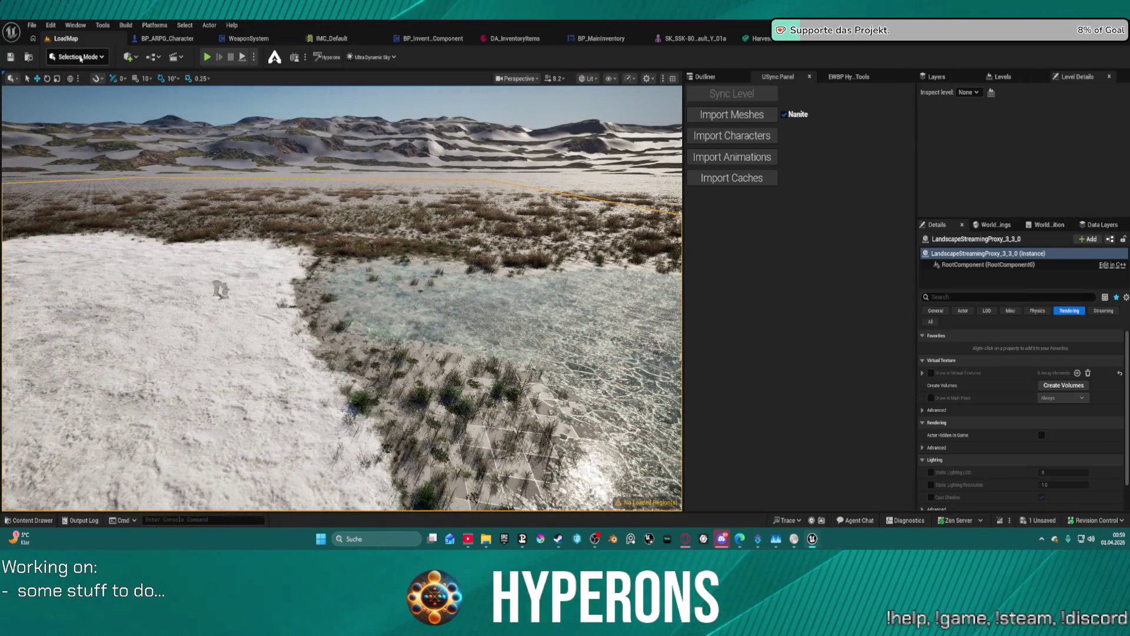
# Lower Harvester_01 to Z 121.7 on the lakeshore and start Play in Editor despite compile errors.
pyautogui.moveTo(221, 289); pyautogui.dragTo(217, 269, button='right')
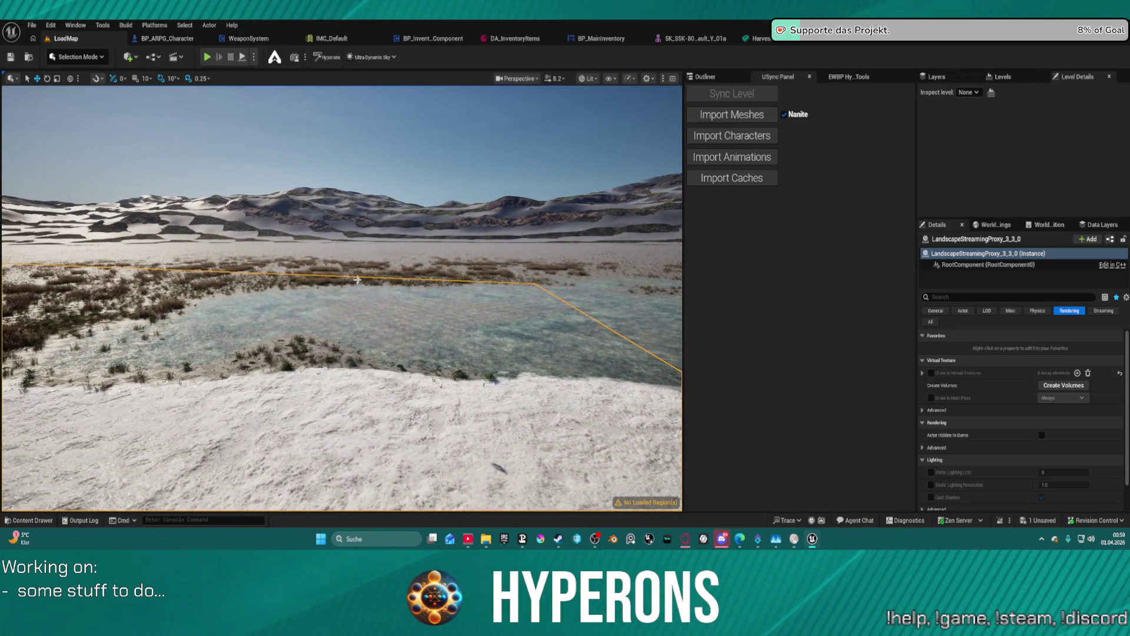
pyautogui.click(359, 277)
pyautogui.moveTo(358, 253); pyautogui.dragTo(366, 343)
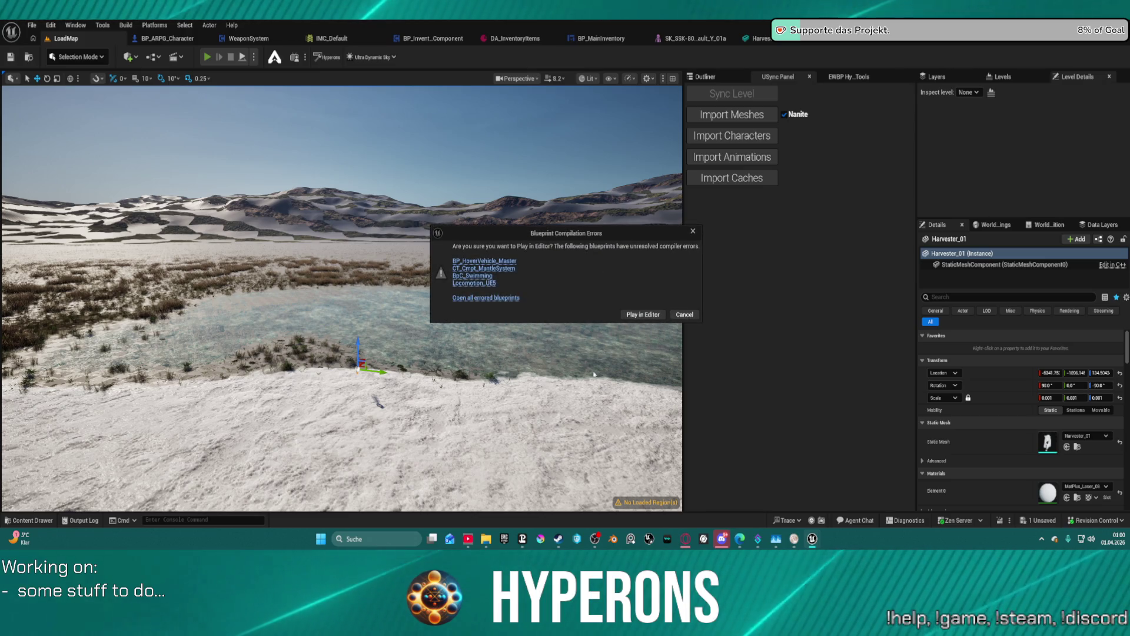
pyautogui.click(641, 314)
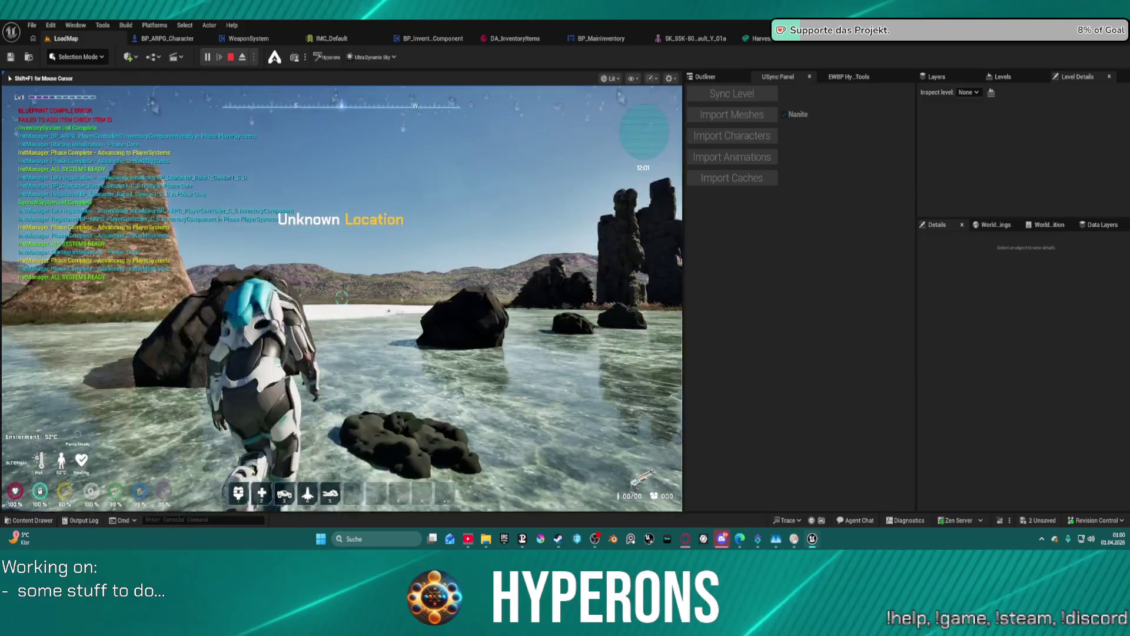
# Walk the character forward out of the water onto the snowy shore, then end the play test.
pyautogui.press('w')
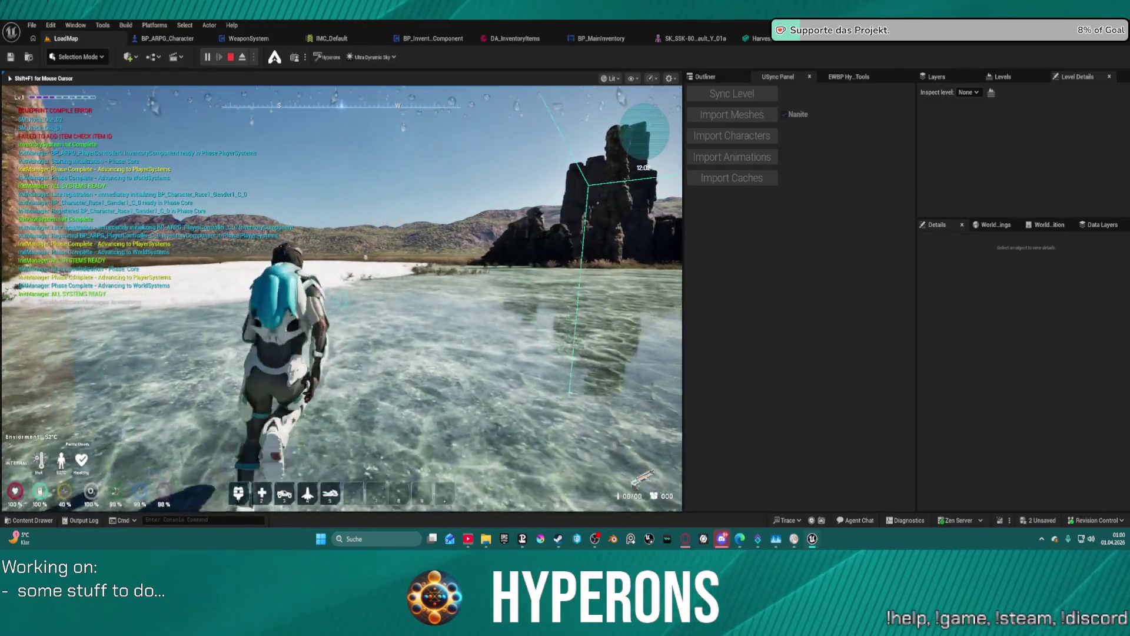
pyautogui.press('w')
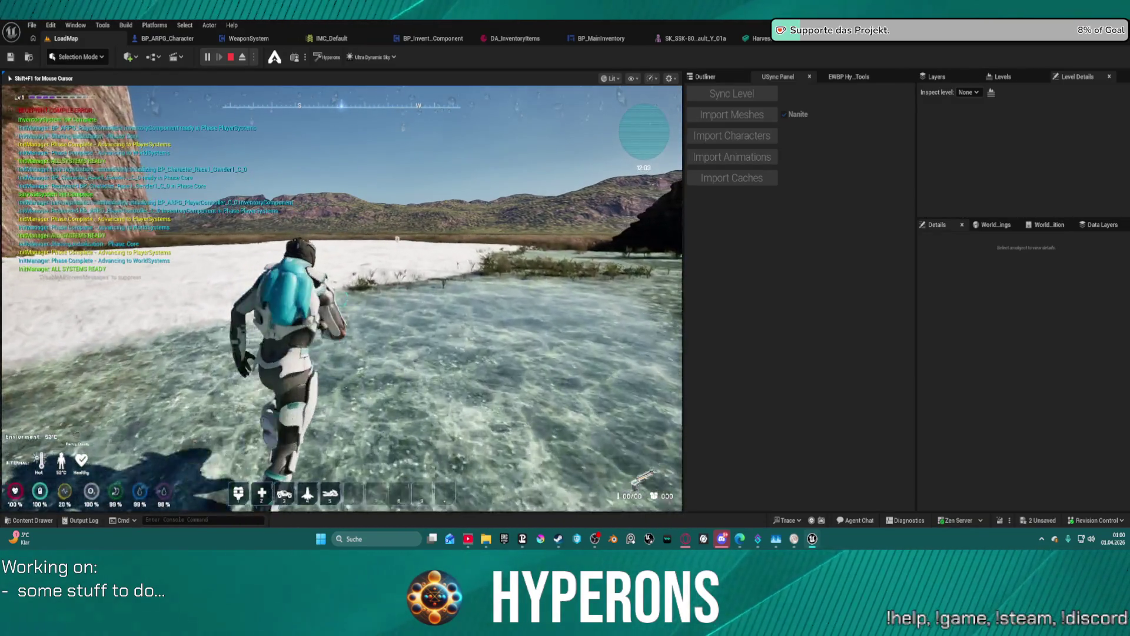
pyautogui.press('w')
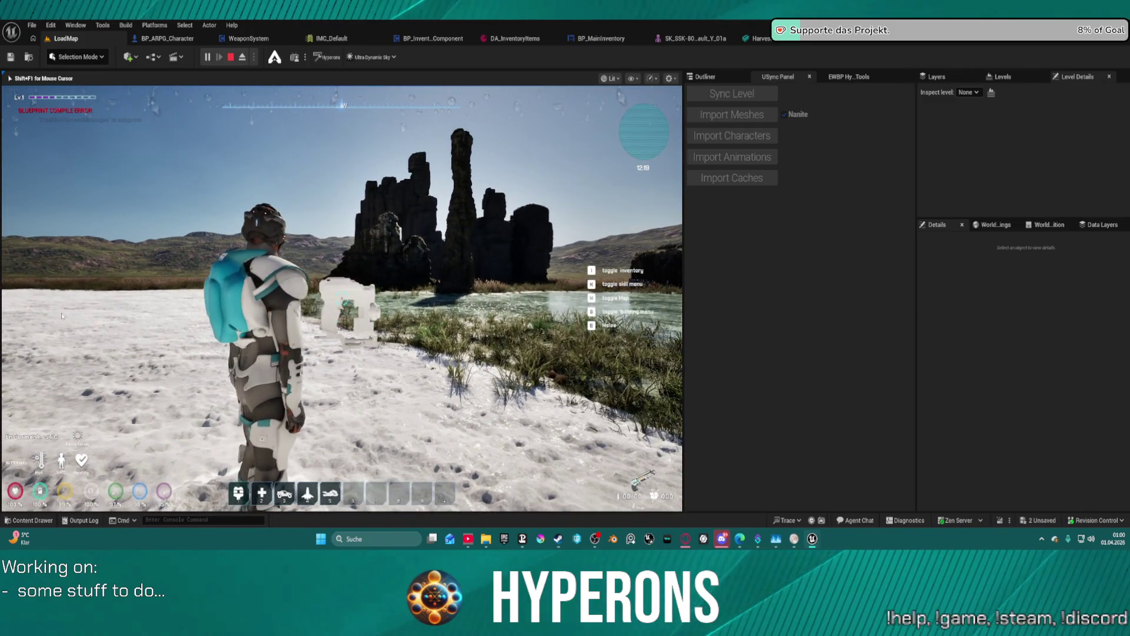
pyautogui.press('Escape')
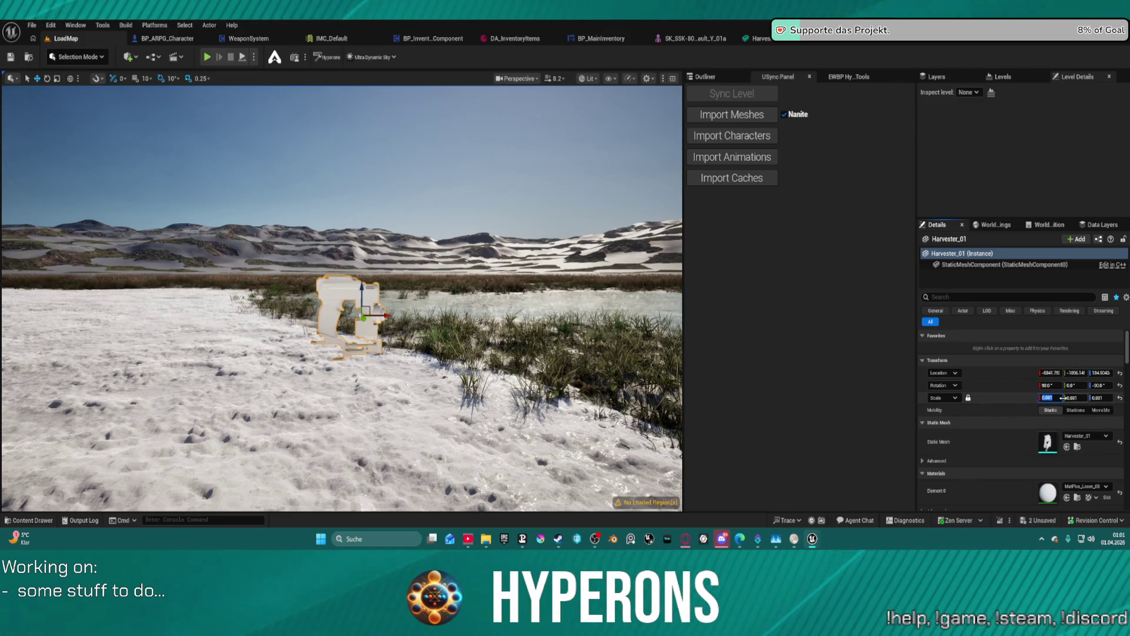
# Scale Harvester_01 to 0.0005, then to 0.00075 on all axes.
pyautogui.write('0.0005')
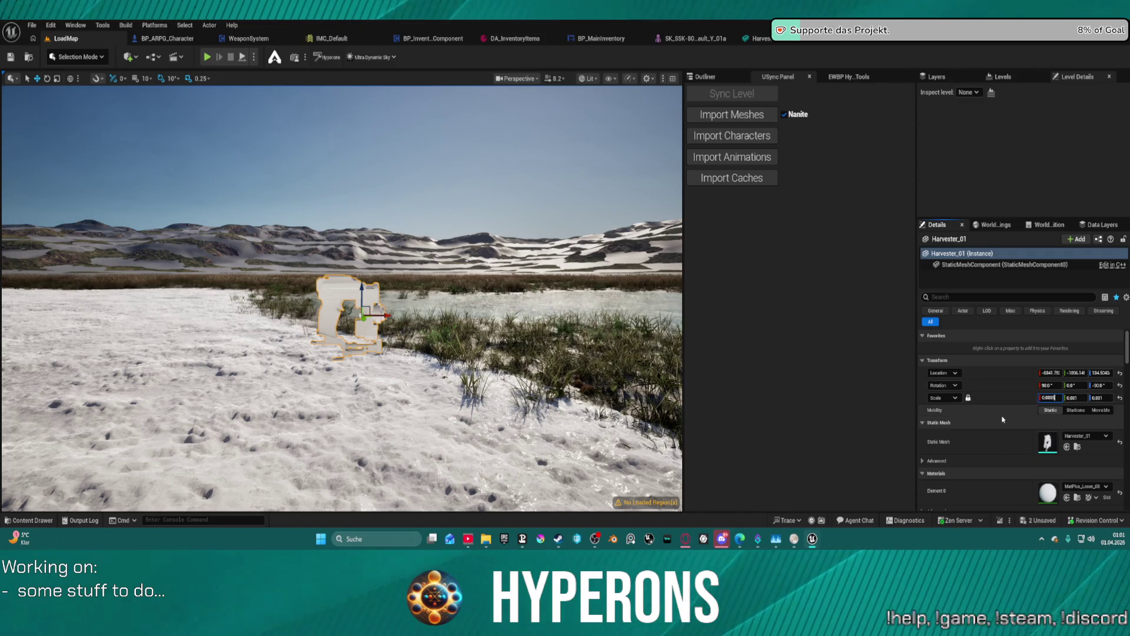
pyautogui.press('Return')
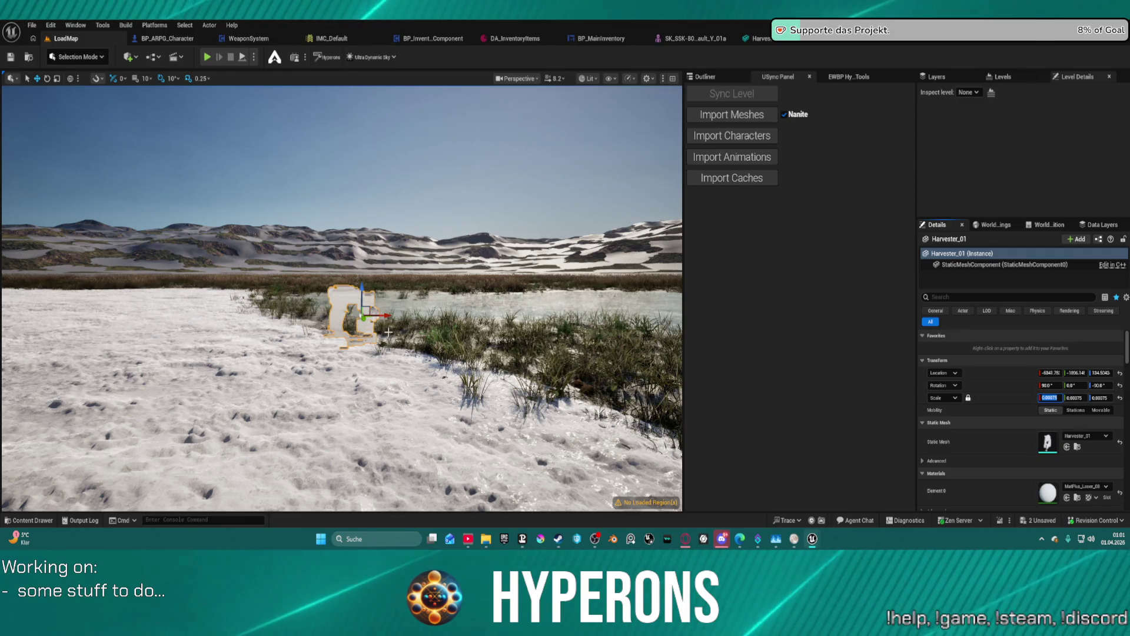
pyautogui.press('Return')
pyautogui.moveTo(366, 315)
pyautogui.mouseDown(button='right')
pyautogui.moveTo(366, 327)
pyautogui.moveTo(366, 259)
pyautogui.moveTo(366, 313)
pyautogui.moveTo(366, 295)
pyautogui.mouseUp(button='right')
pyautogui.hotkey('ctrl', 'space')
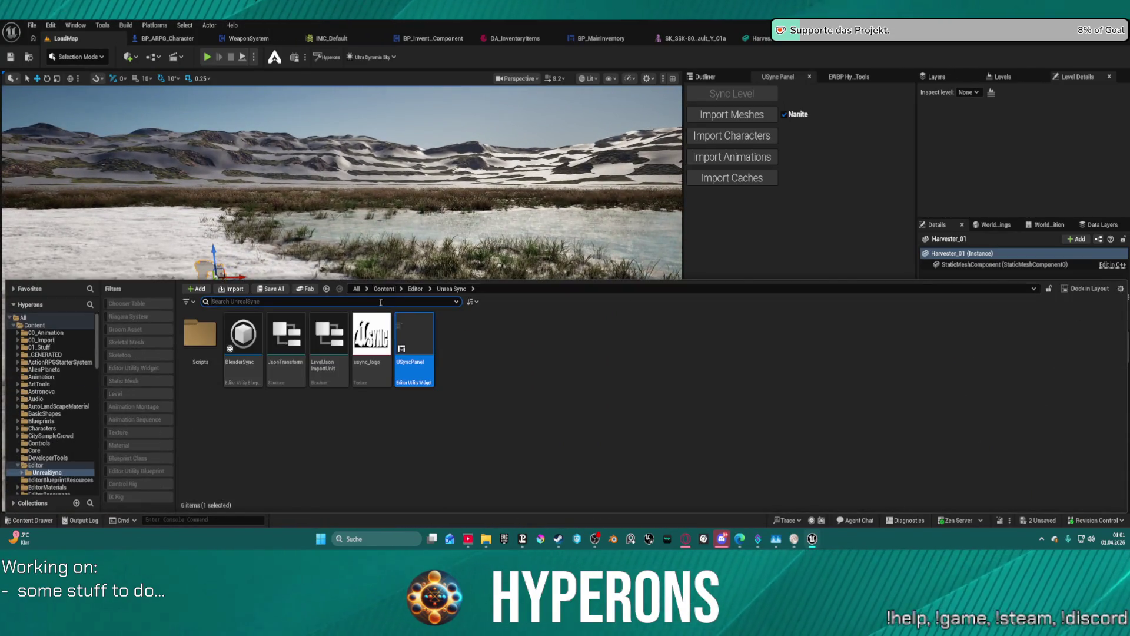
pyautogui.hotkey('ctrl', 'space')
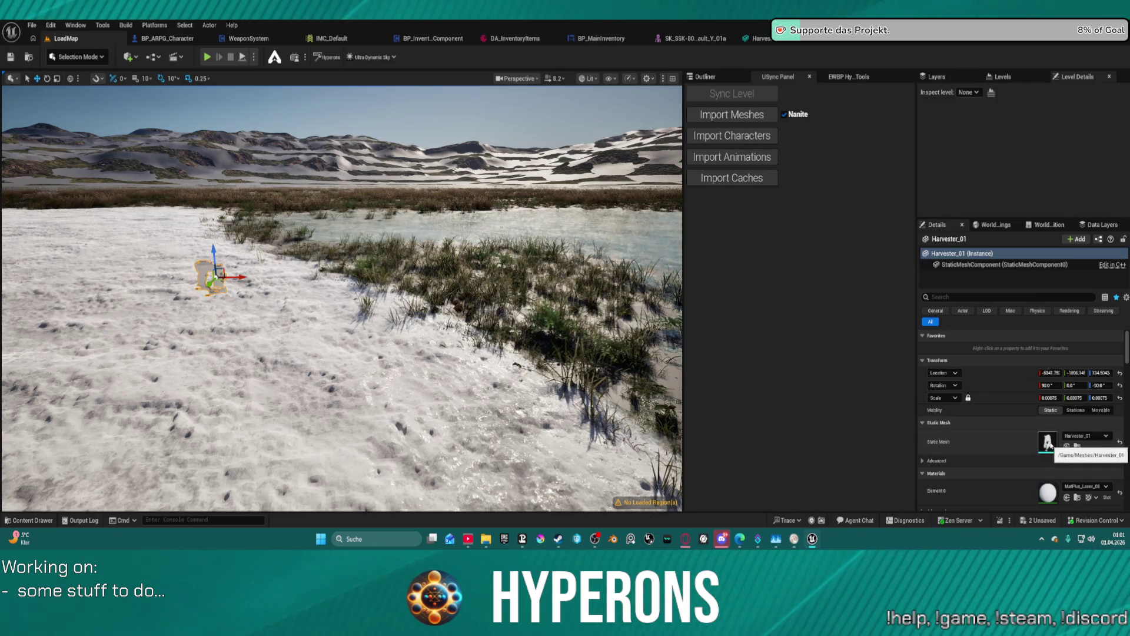
pyautogui.moveTo(366, 313)
pyautogui.mouseDown(button='right')
pyautogui.moveTo(460, 318)
pyautogui.moveTo(382, 324)
pyautogui.moveTo(359, 339)
pyautogui.mouseUp(button='right')
# Frame the Harvester_01 gun close up on the snow and bring its mesh editor forward.
pyautogui.scroll(3, 359, 338)
pyautogui.press('f')
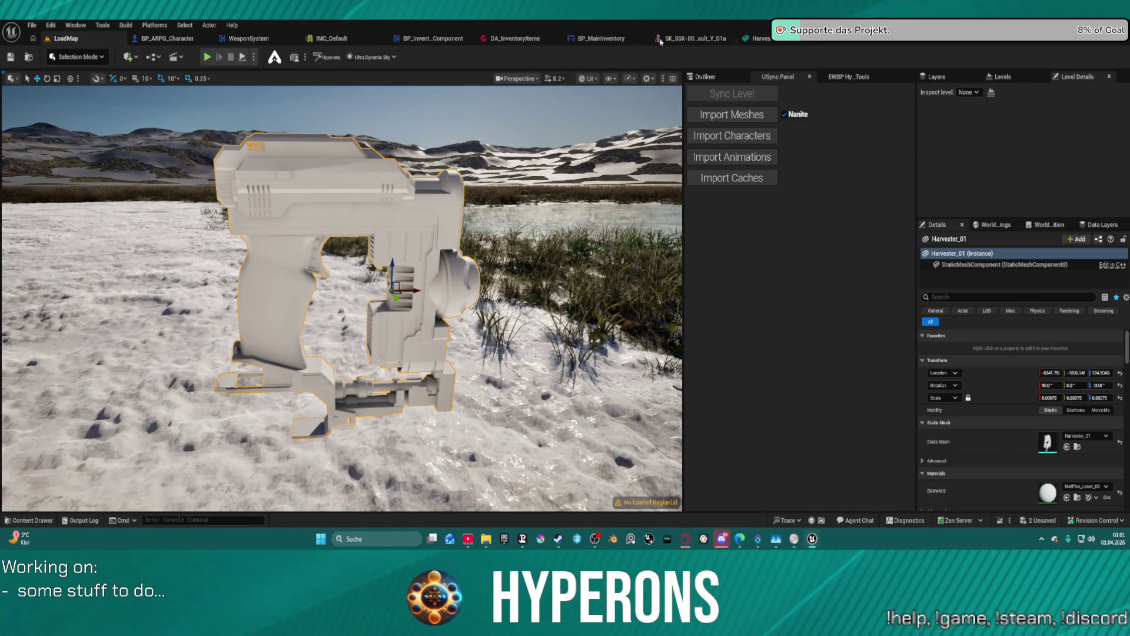
pyautogui.scroll(-5, 464, 105)
pyautogui.press('f')
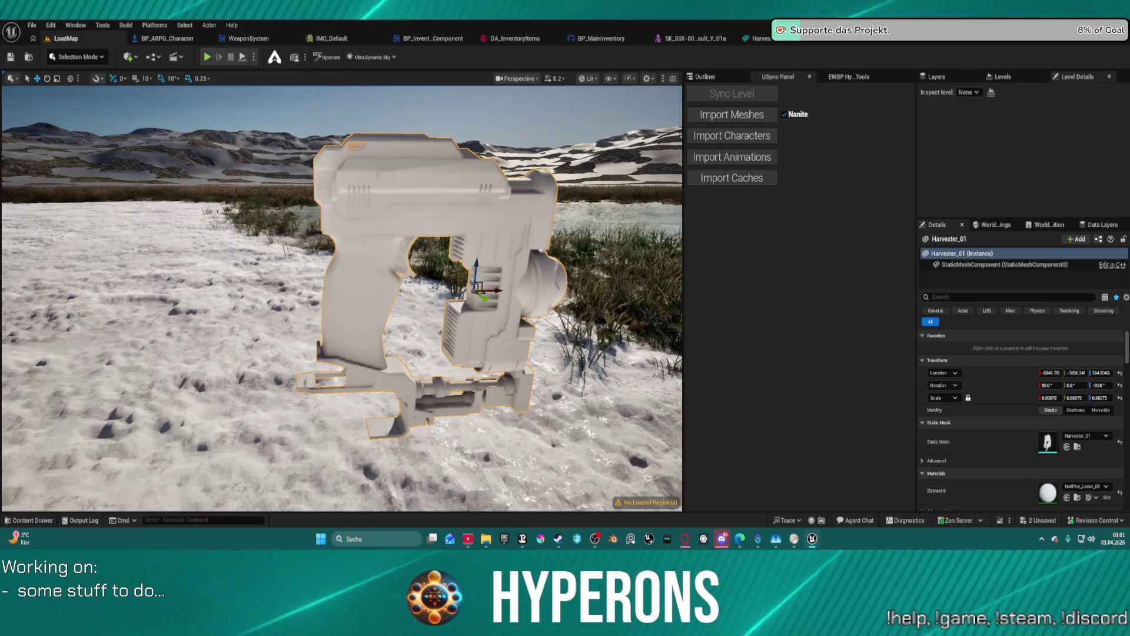
pyautogui.moveTo(342, 295)
pyautogui.mouseDown(button='right')
pyautogui.moveTo(318, 294)
pyautogui.moveTo(327, 241)
pyautogui.moveTo(481, 227)
pyautogui.mouseUp(button='right')
pyautogui.scroll(-2, 325, 248)
pyautogui.scroll(-1, 481, 227)
pyautogui.press('f')
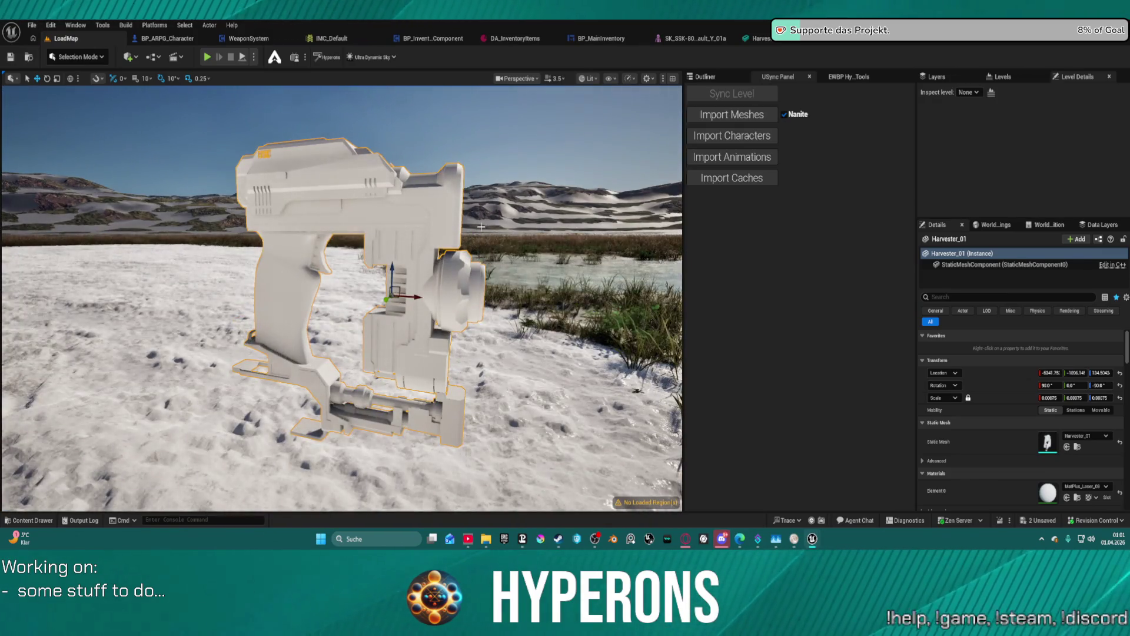
pyautogui.click(771, 42)
# Create a new folder named 'Harvester' inside Meshes.
pyautogui.hotkey('ctrl', 'space')
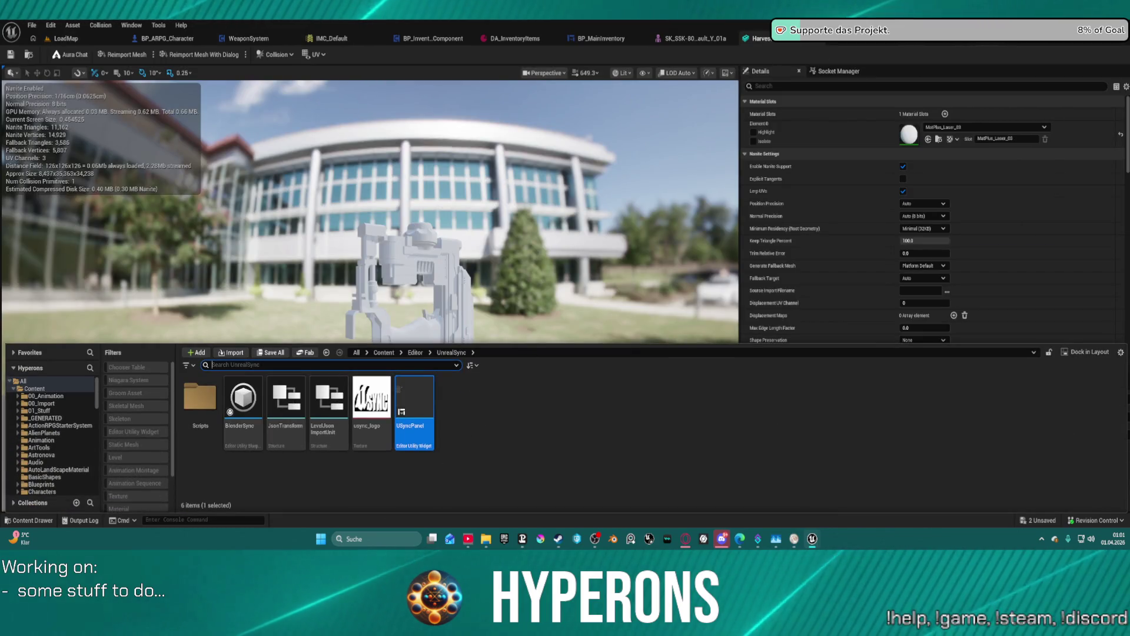
pyautogui.scroll(-10, 63, 440)
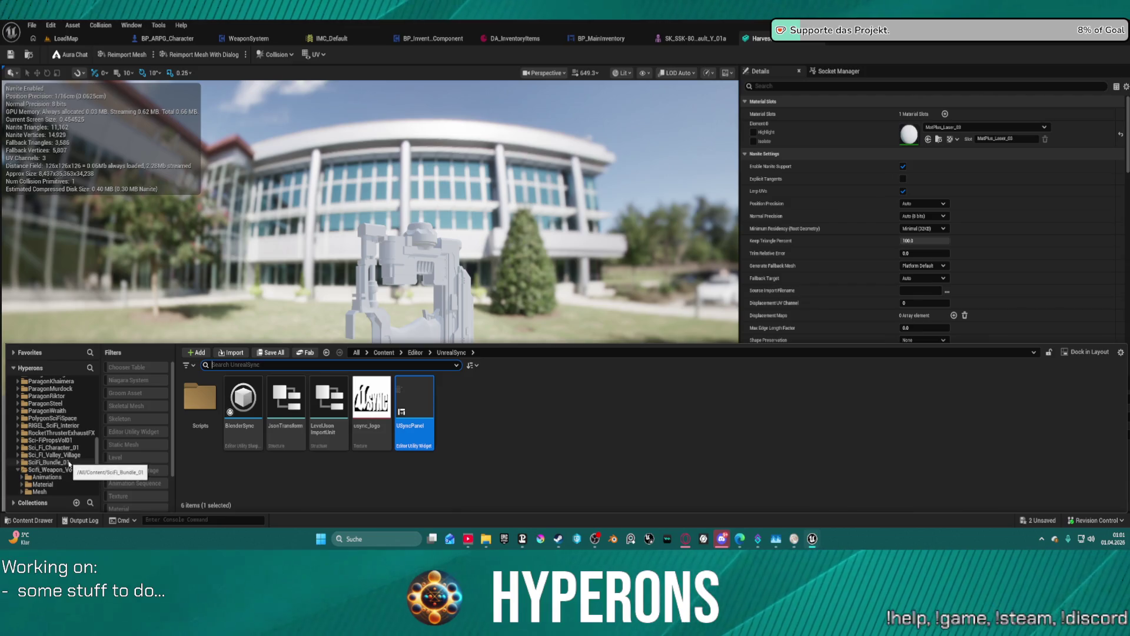
pyautogui.scroll(1, 65, 445)
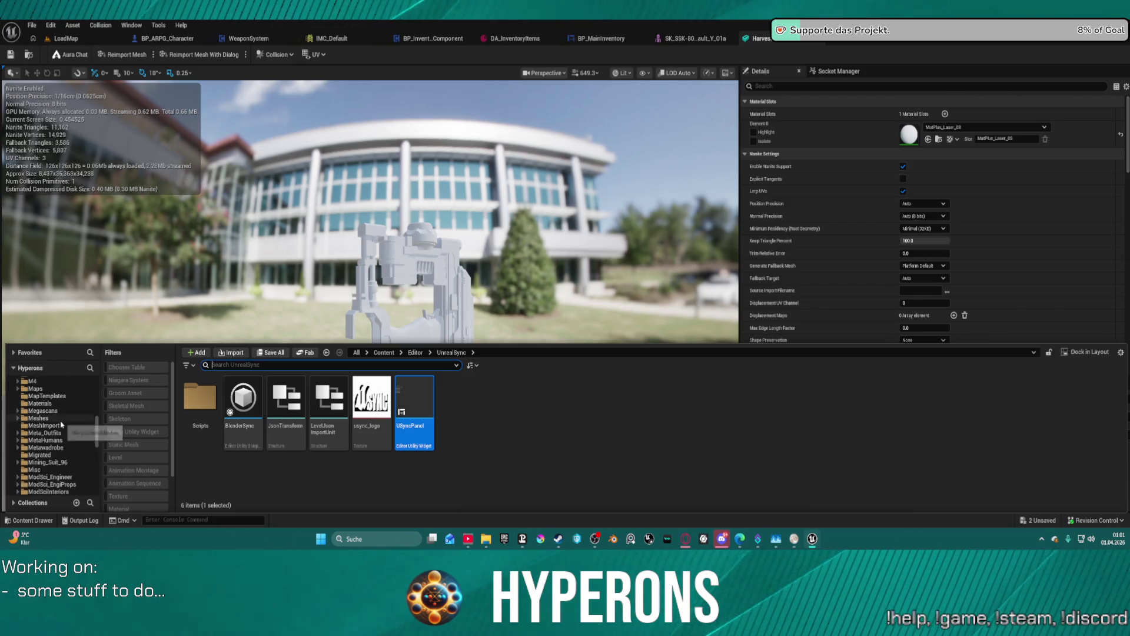
pyautogui.click(38, 418)
pyautogui.scroll(-1, 899, 436)
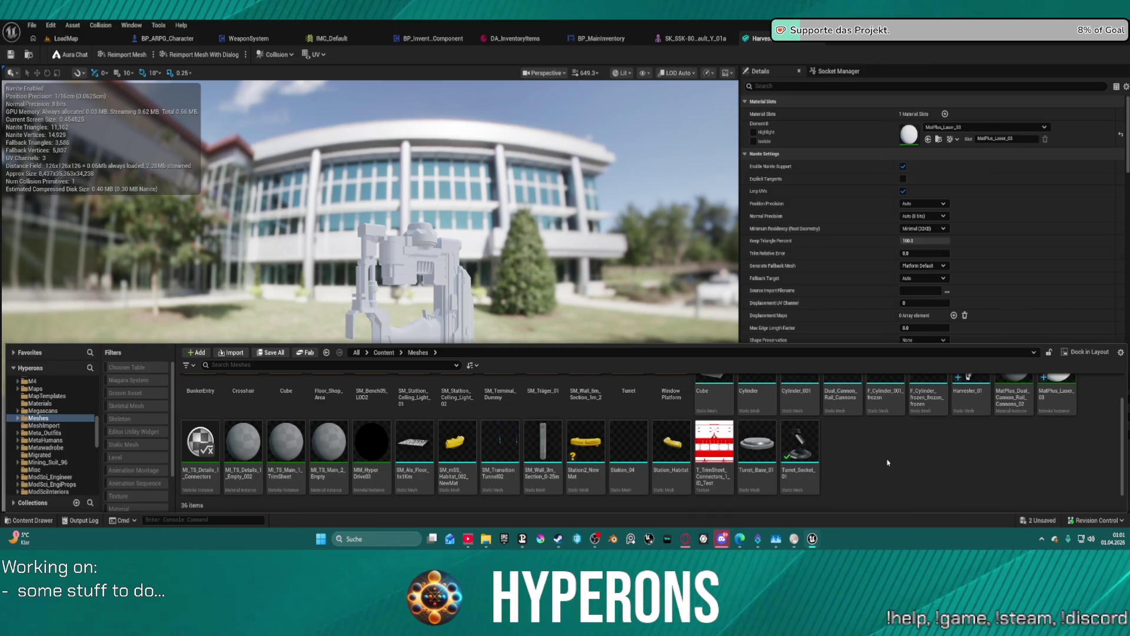
pyautogui.rightClick(888, 463)
pyautogui.click(913, 137)
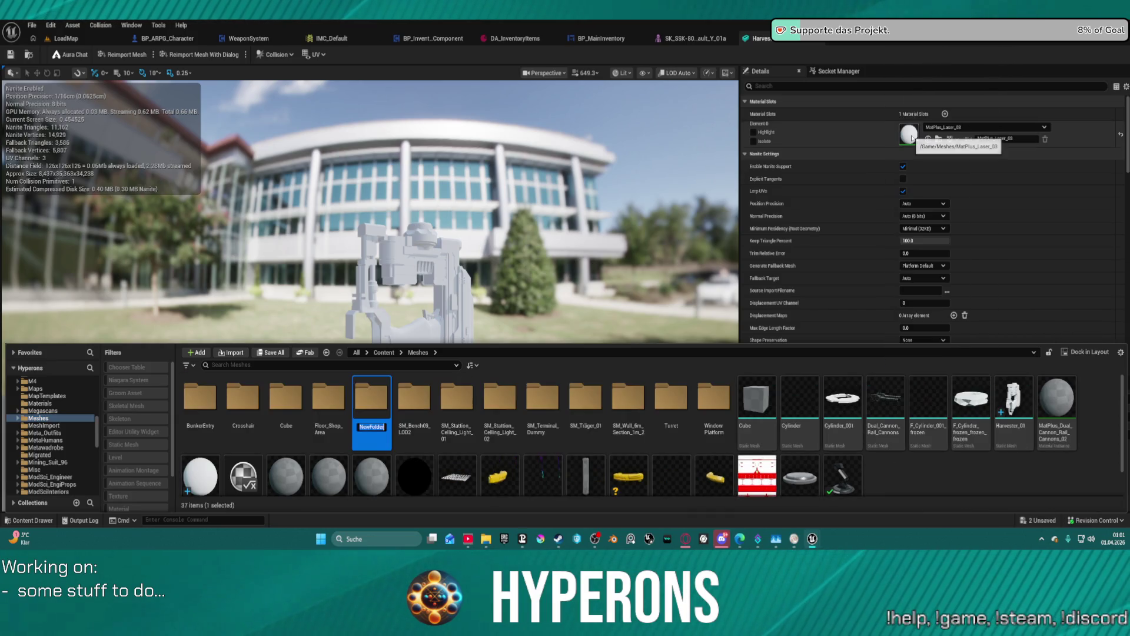
pyautogui.write('Harvester')
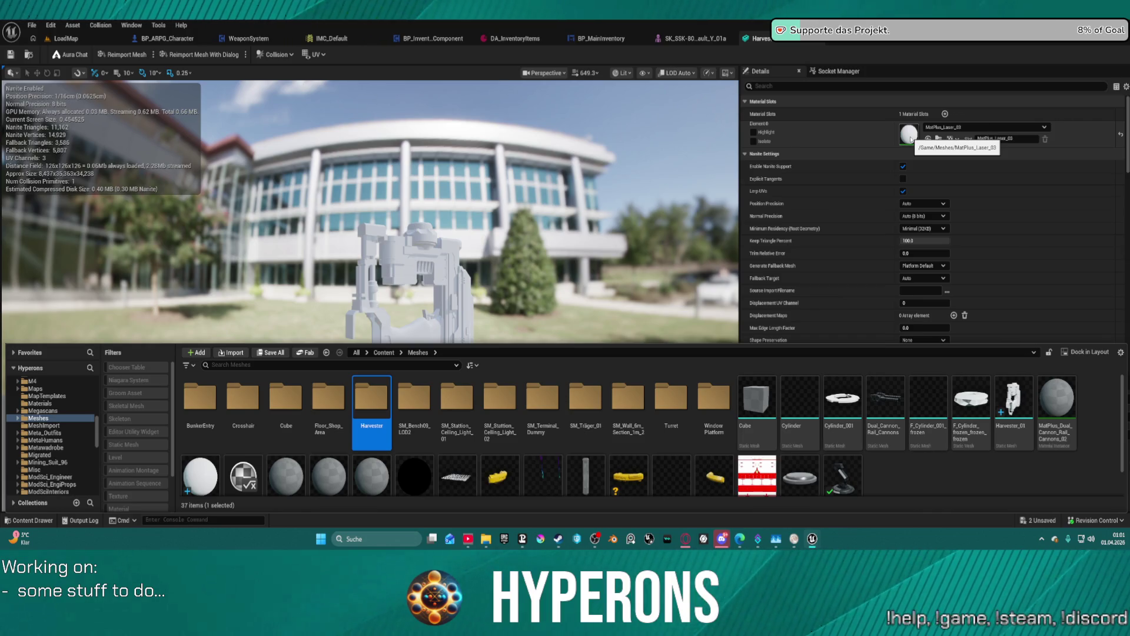
# Duplicate MI_DualRailCannon in the Turret folder and name the copy MI_Harvester.
pyautogui.scroll(-1, 910, 139)
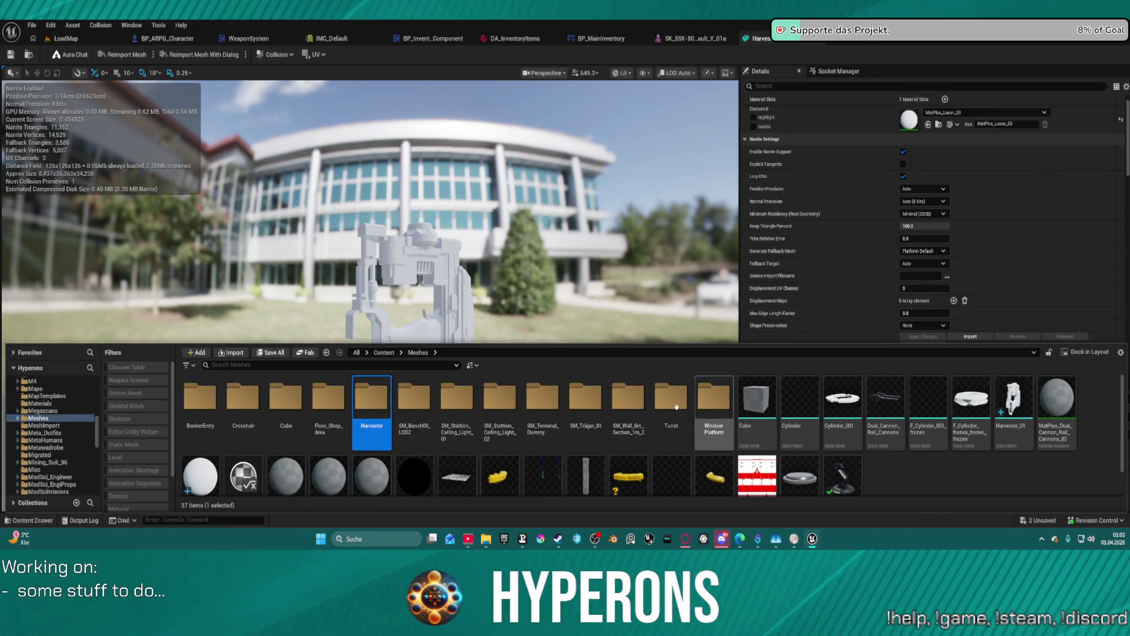
pyautogui.scroll(-1, 549, 422)
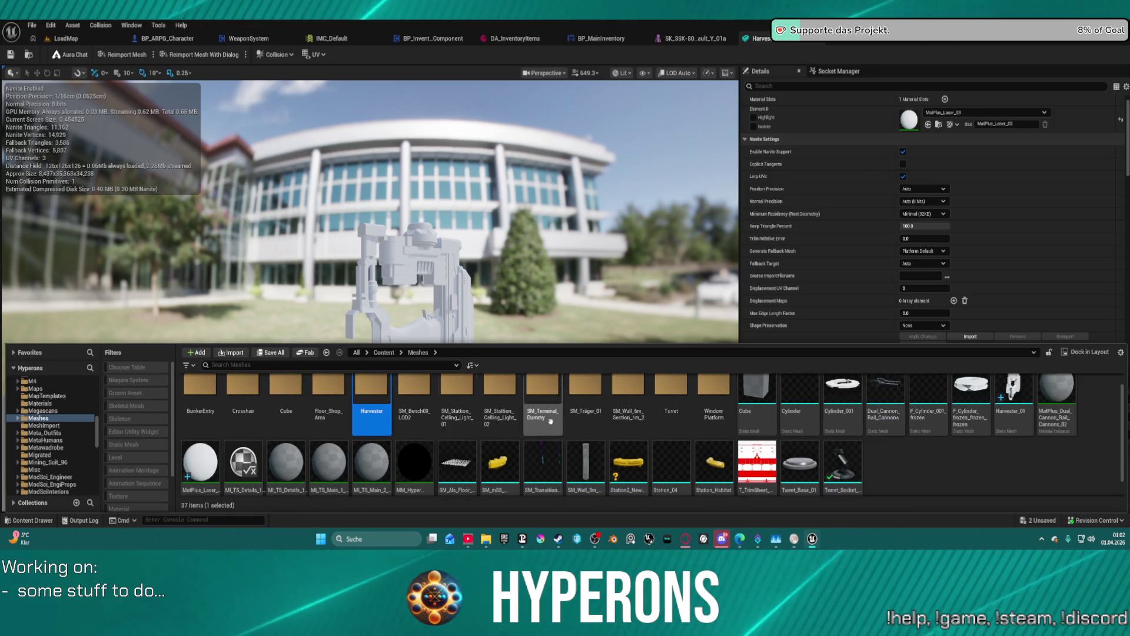
pyautogui.doubleClick(671, 403)
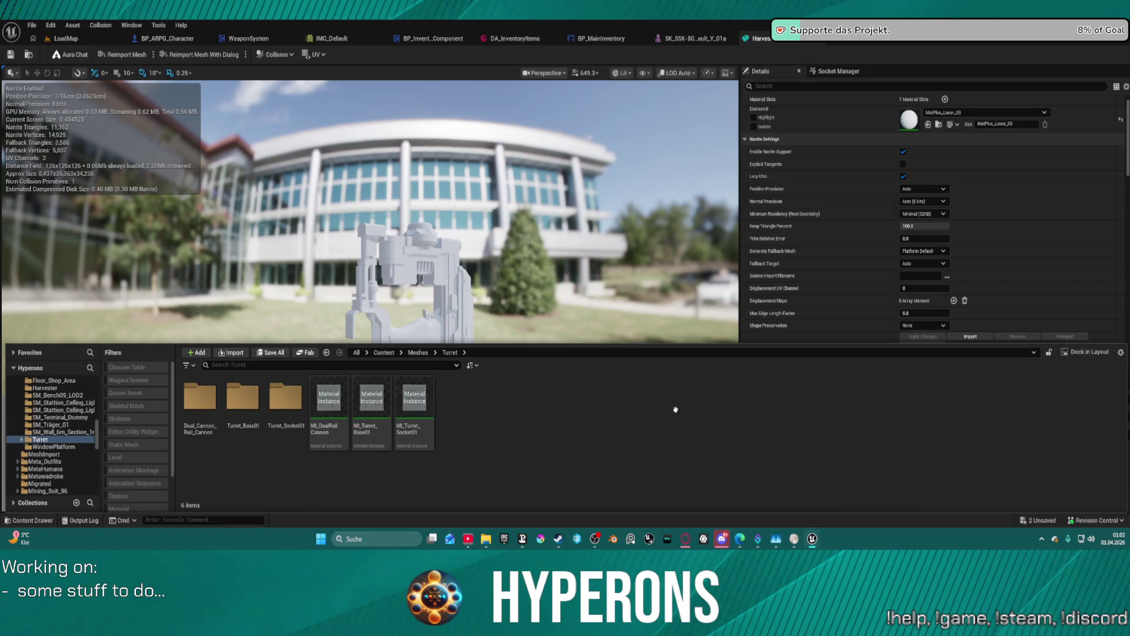
pyautogui.click(341, 407)
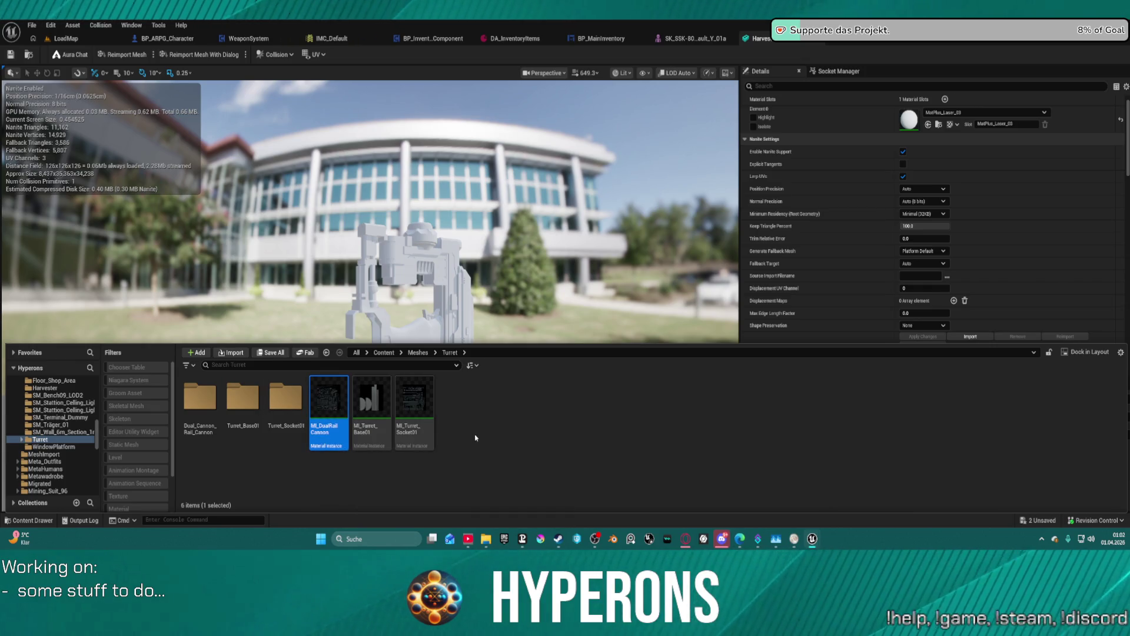
pyautogui.hotkey('ctrl', 'd')
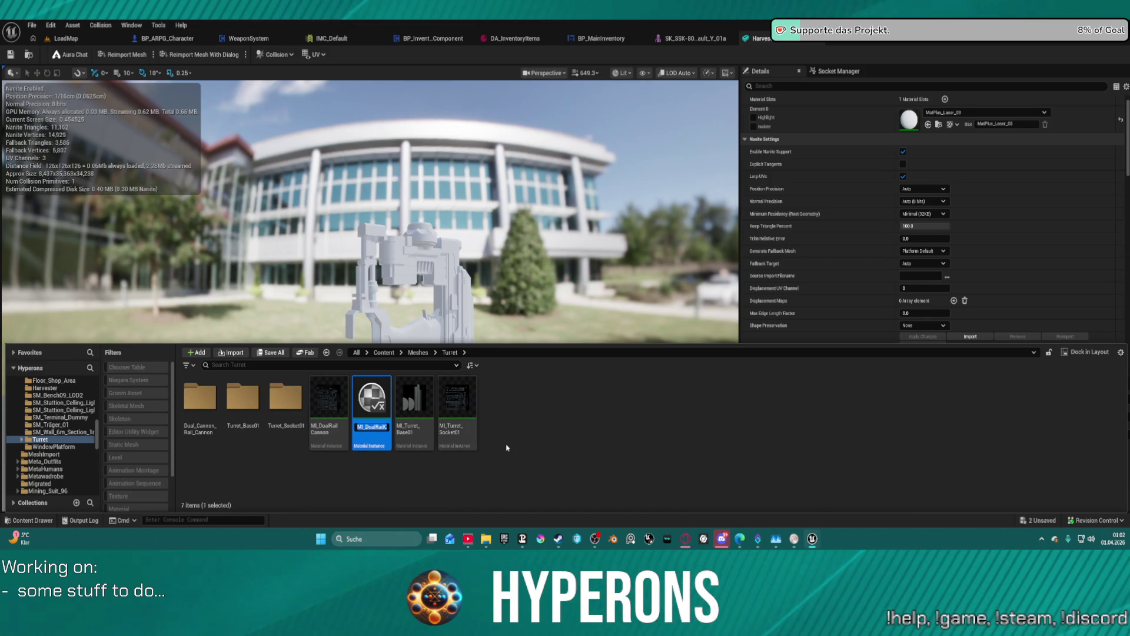
pyautogui.press('BackSpace')
pyautogui.press('BackSpace')
pyautogui.press('BackSpace')
pyautogui.write('MI_Harveste')
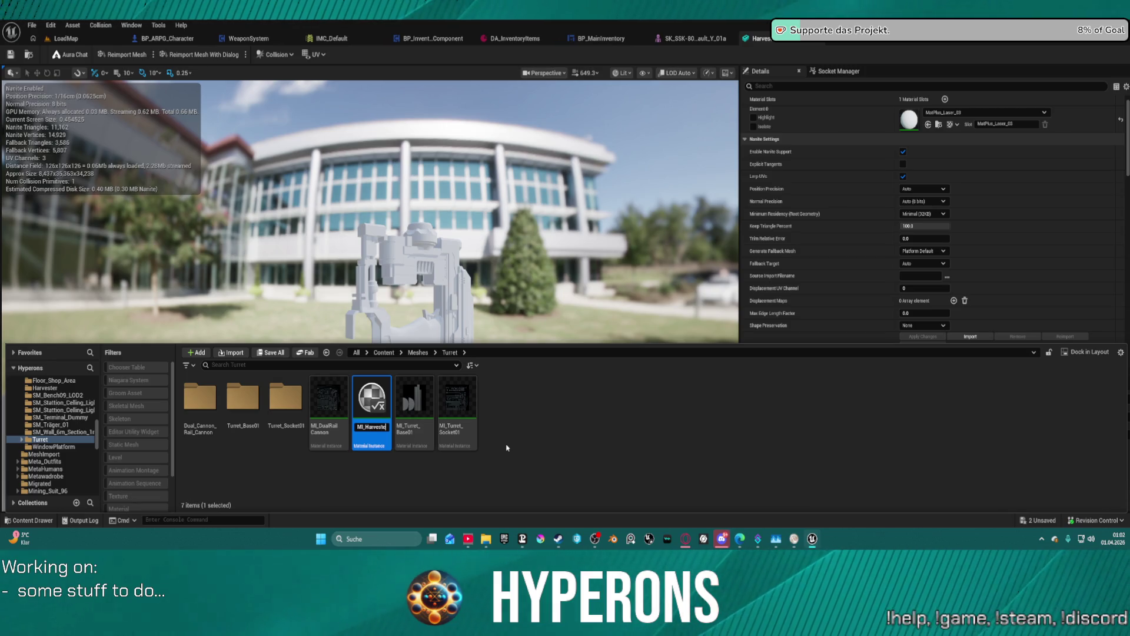
pyautogui.write('r')
pyautogui.press('Return')
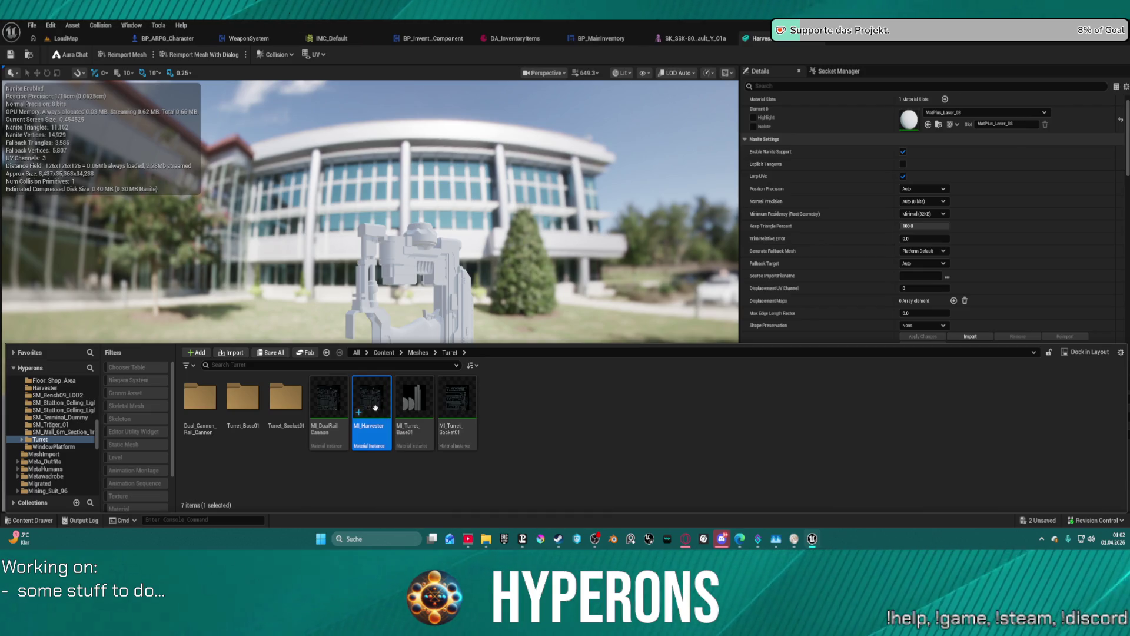
# Move MI_Harvester into the Harvester folder and open that folder.
pyautogui.scroll(2, 42, 441)
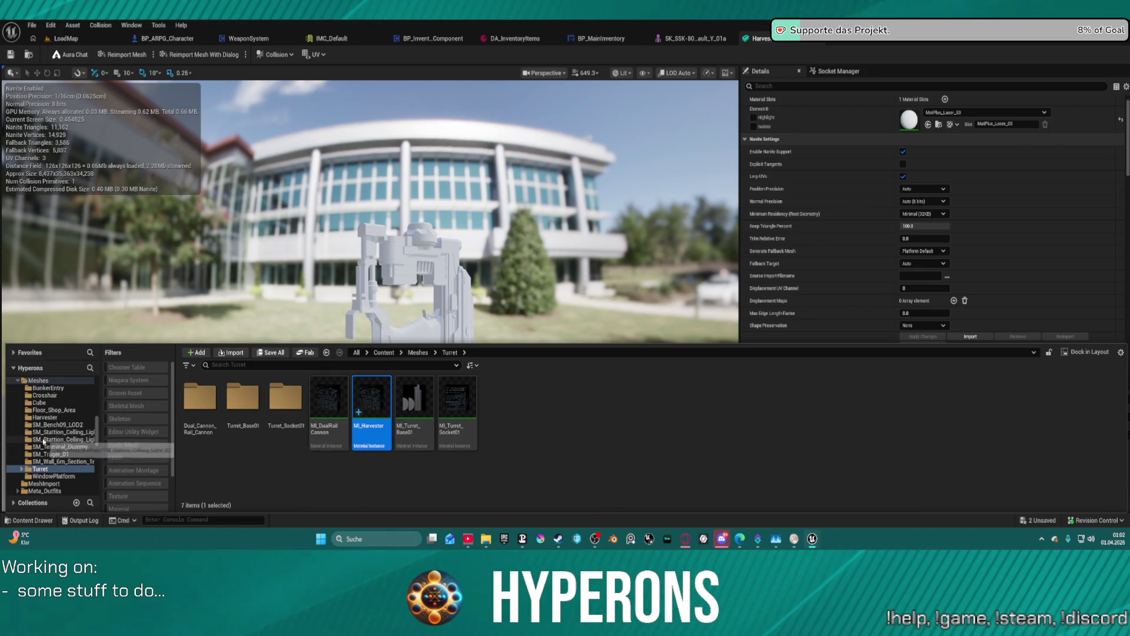
pyautogui.moveTo(371, 406); pyautogui.dragTo(52, 418)
pyautogui.click(78, 442)
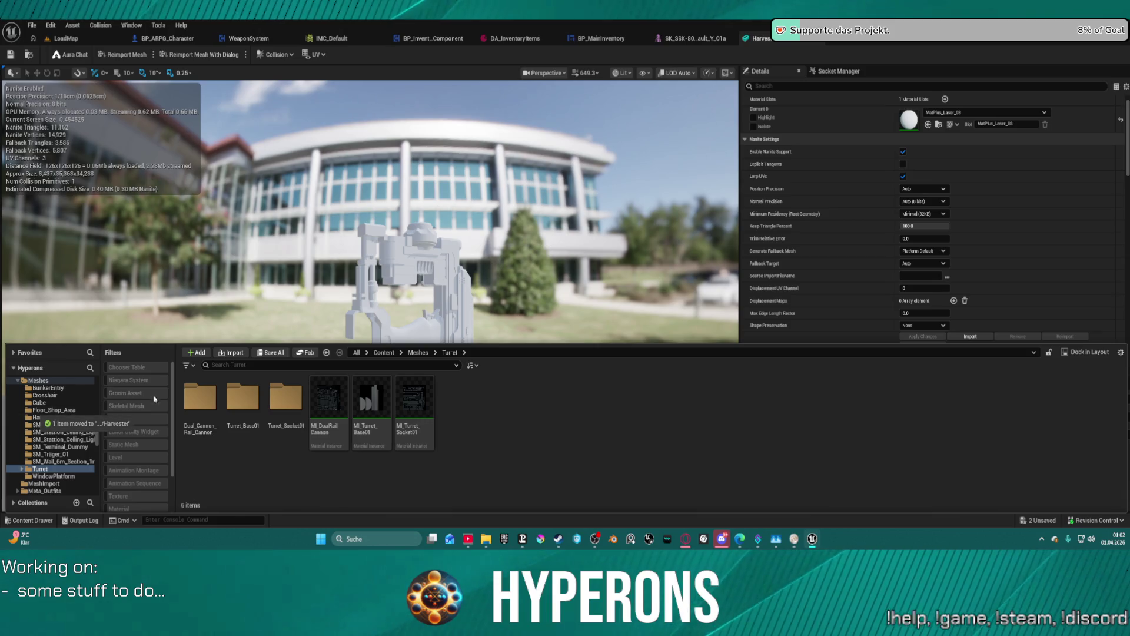
pyautogui.click(46, 417)
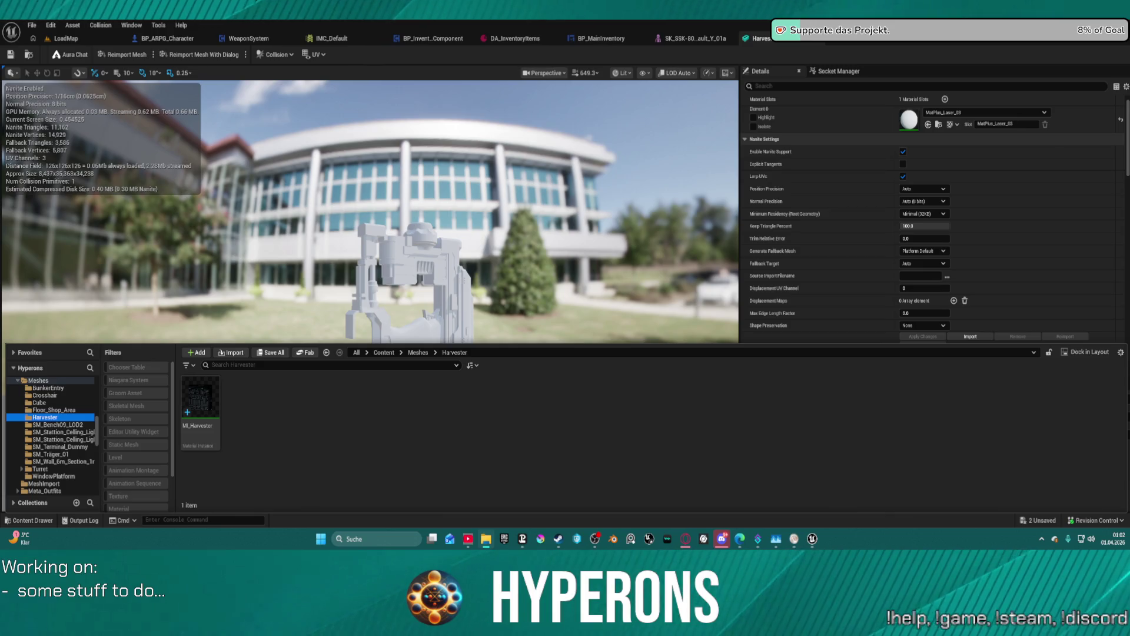
# Select the four Laser_03_exp textures, excluding MI_Harvester and ORM, and open Batch Rename.
pyautogui.rightClick(275, 404)
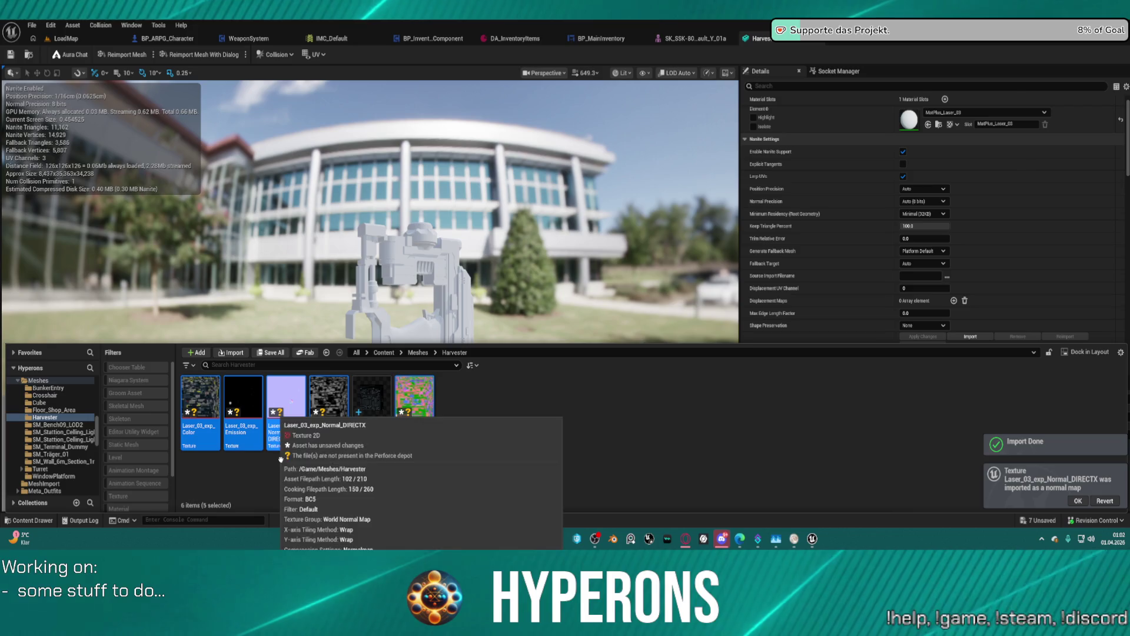
pyautogui.press('Escape')
pyautogui.click(352, 408)
pyautogui.click(200, 407)
pyautogui.keyDown('shift'); pyautogui.click(425, 430); pyautogui.keyUp('shift')
pyautogui.rightClick(425, 430)
pyautogui.press('Escape')
pyautogui.rightClick(426, 430)
pyautogui.press('Escape')
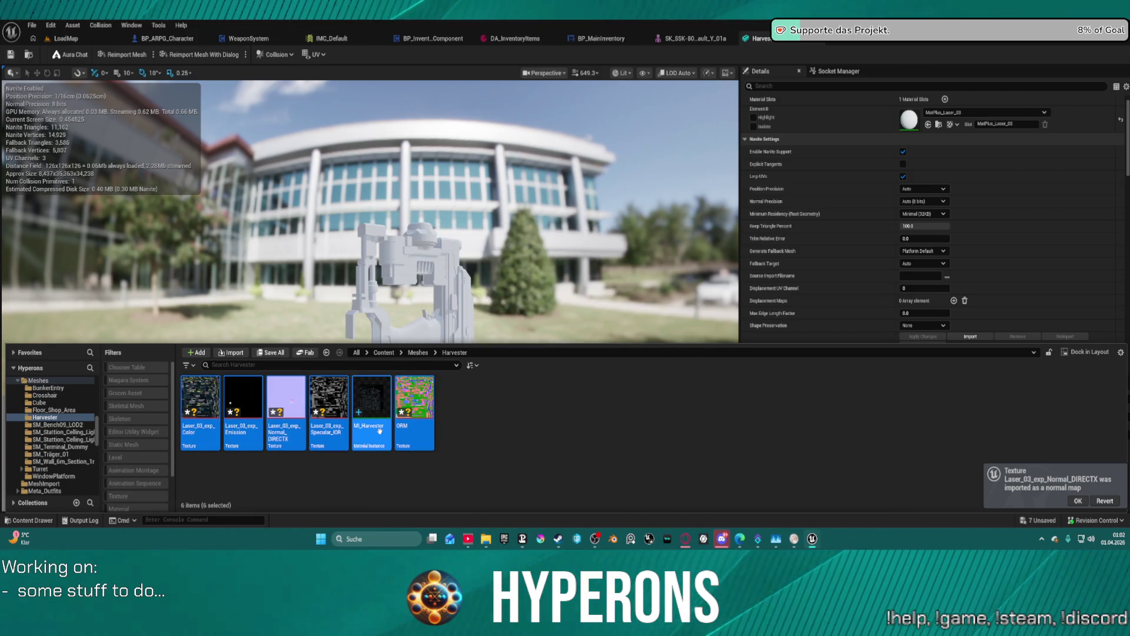
pyautogui.keyDown('ctrl'); pyautogui.click(371, 412); pyautogui.keyUp('ctrl')
pyautogui.keyDown('ctrl'); pyautogui.click(426, 435); pyautogui.keyUp('ctrl')
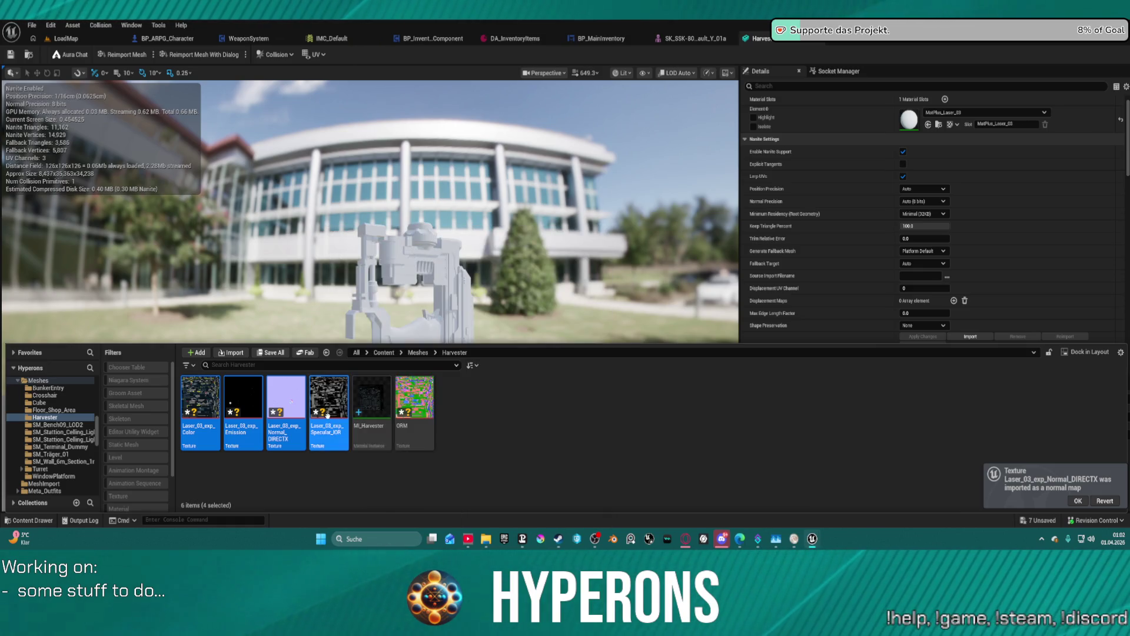
pyautogui.rightClick(324, 434)
pyautogui.click(382, 286)
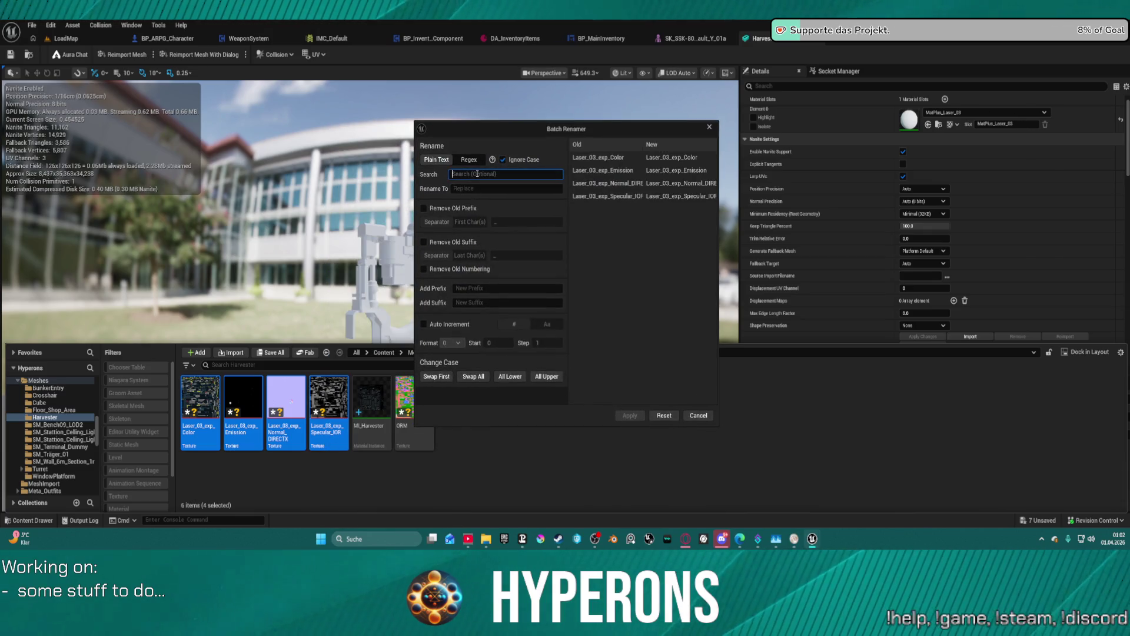
# Batch-rename the four textures, replacing Laser_03_exp with T_Harvester.
pyautogui.write('Laser_03_e')
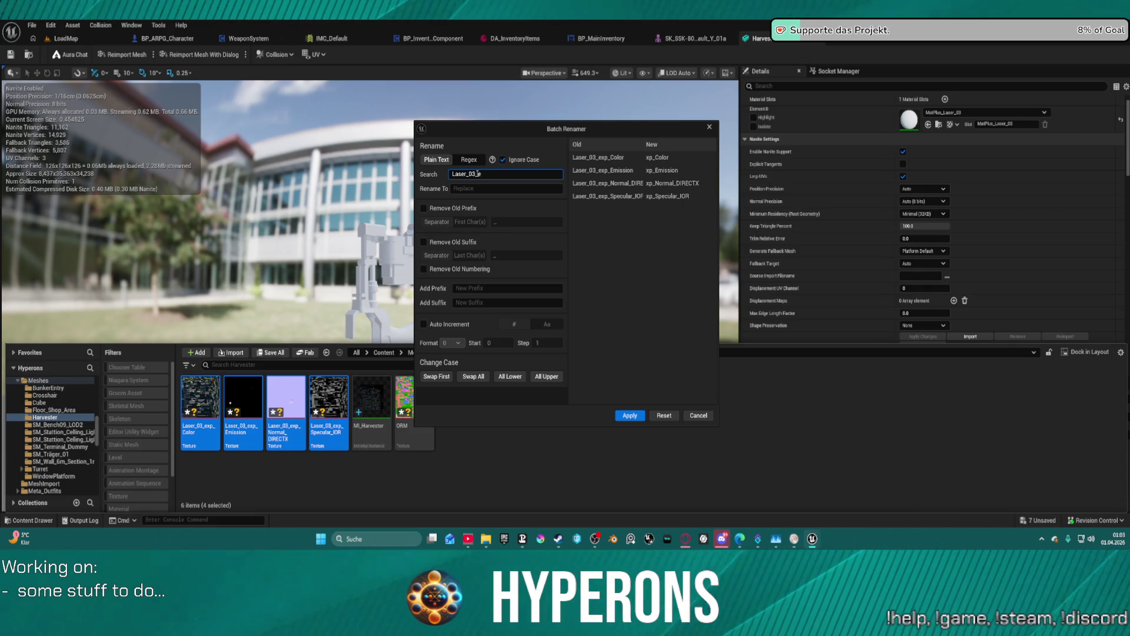
pyautogui.write('xp')
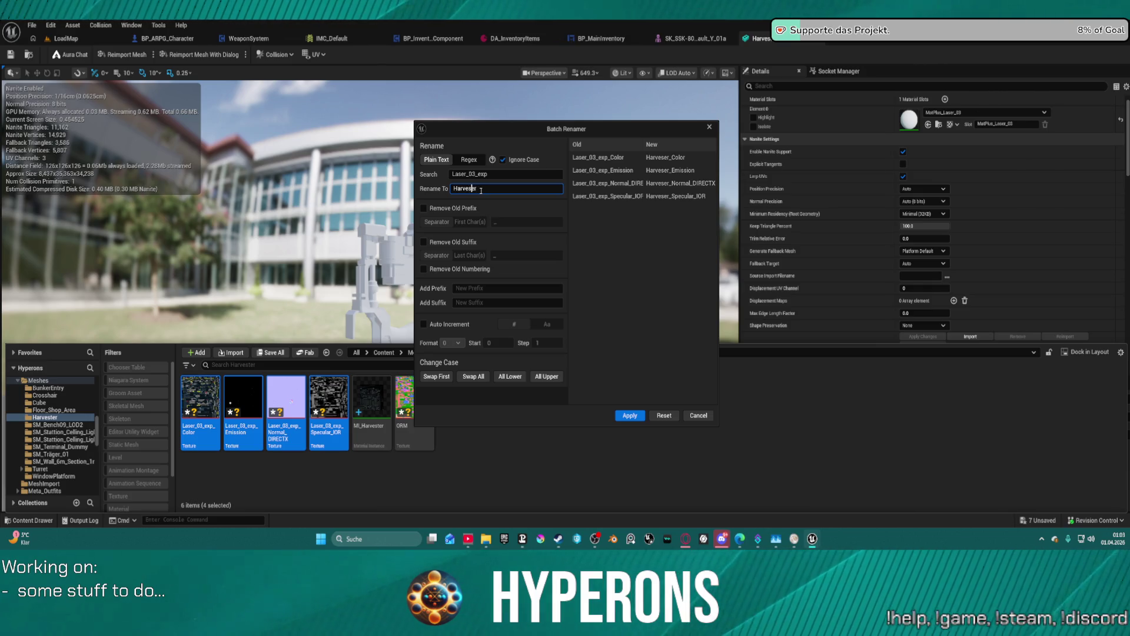
pyautogui.write('t')
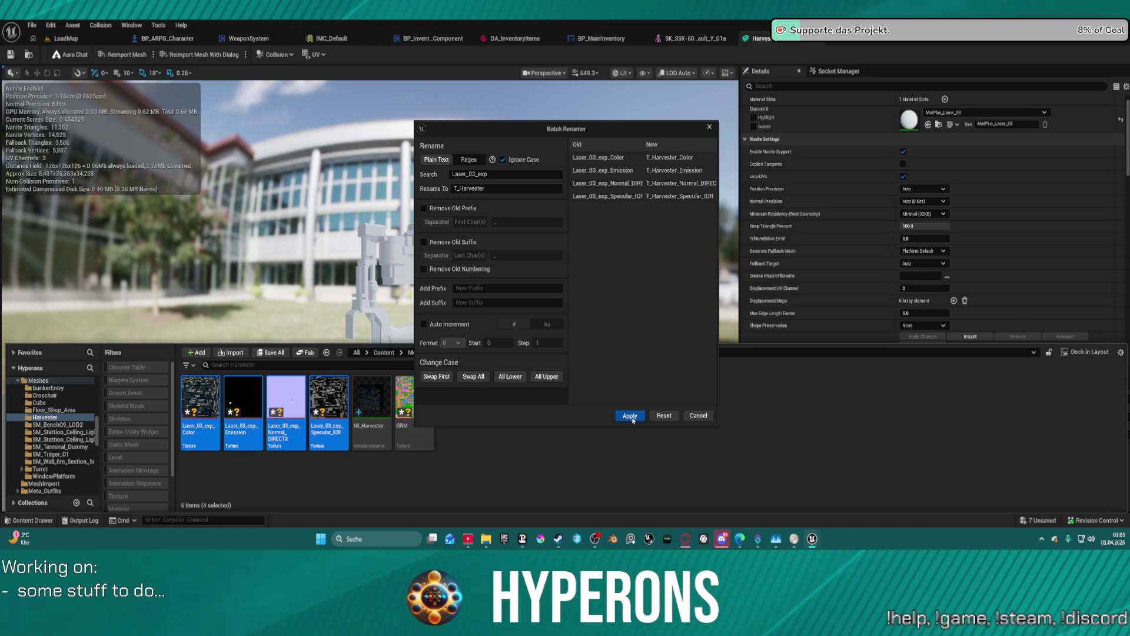
pyautogui.doubleClick(506, 188)
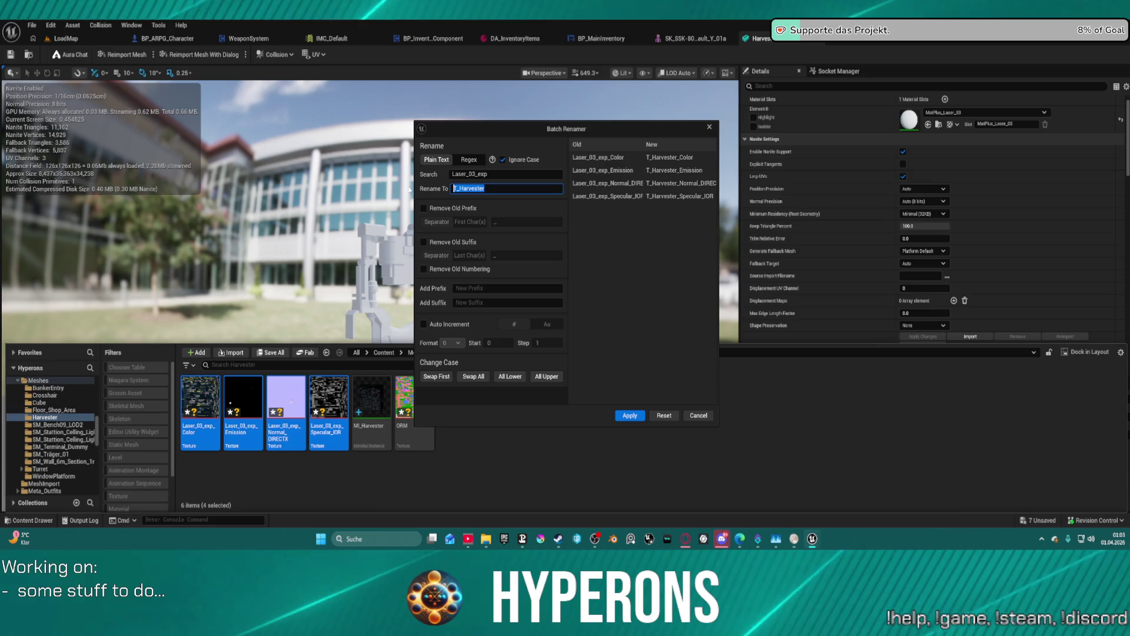
pyautogui.click(630, 415)
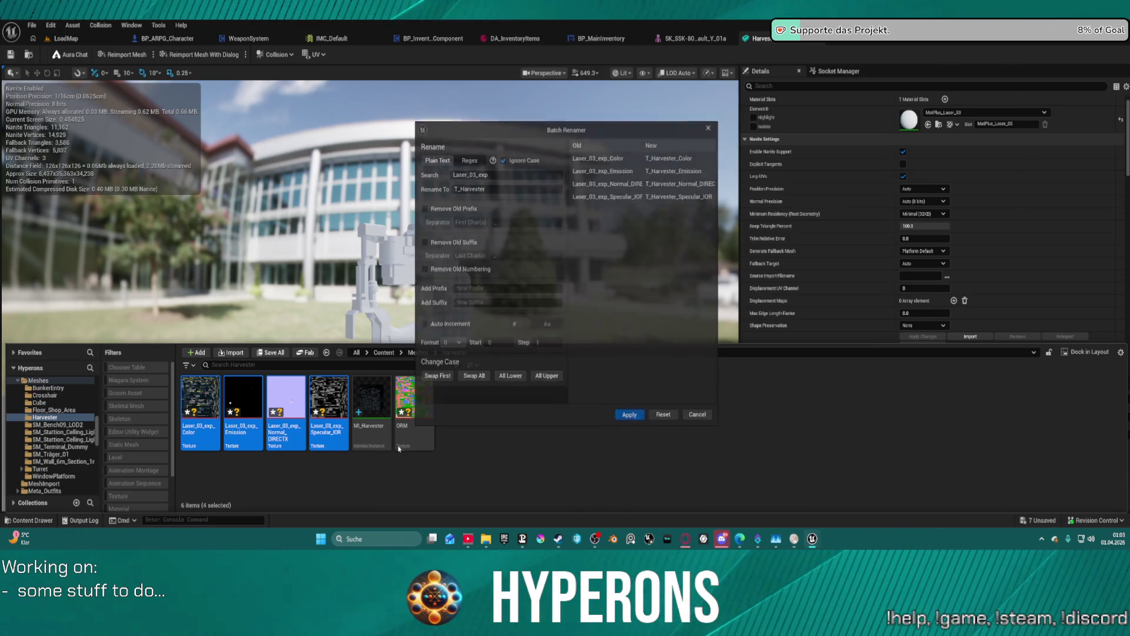
# Rename the ORM texture to T_Harvester_ORM and open MI_Harvester for editing.
pyautogui.click(248, 427)
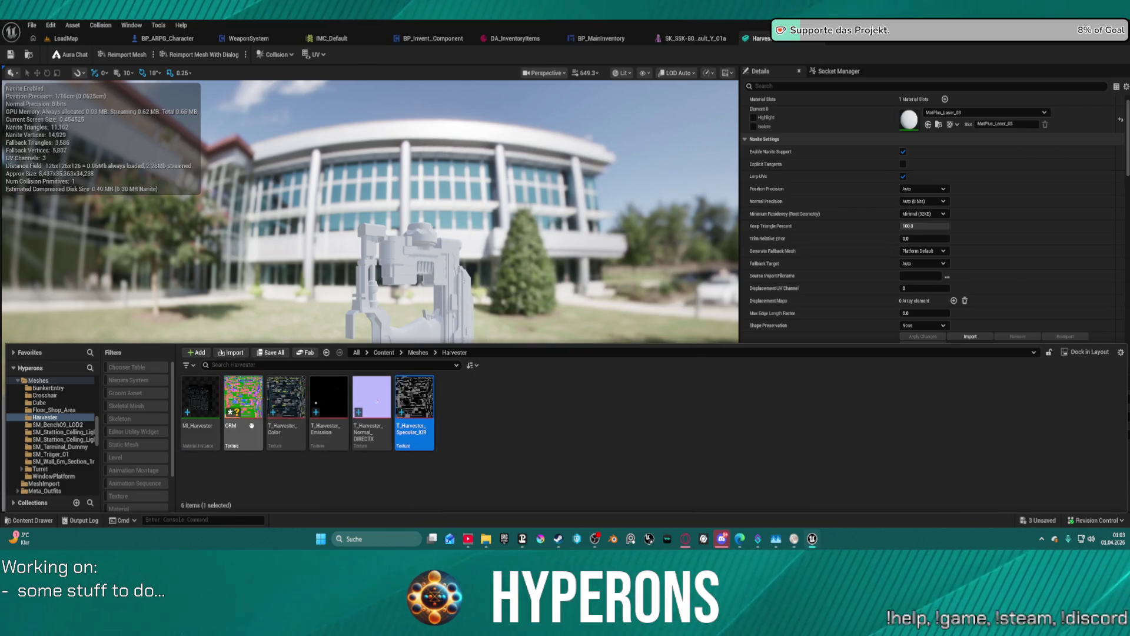
pyautogui.click(249, 428)
pyautogui.press('Return')
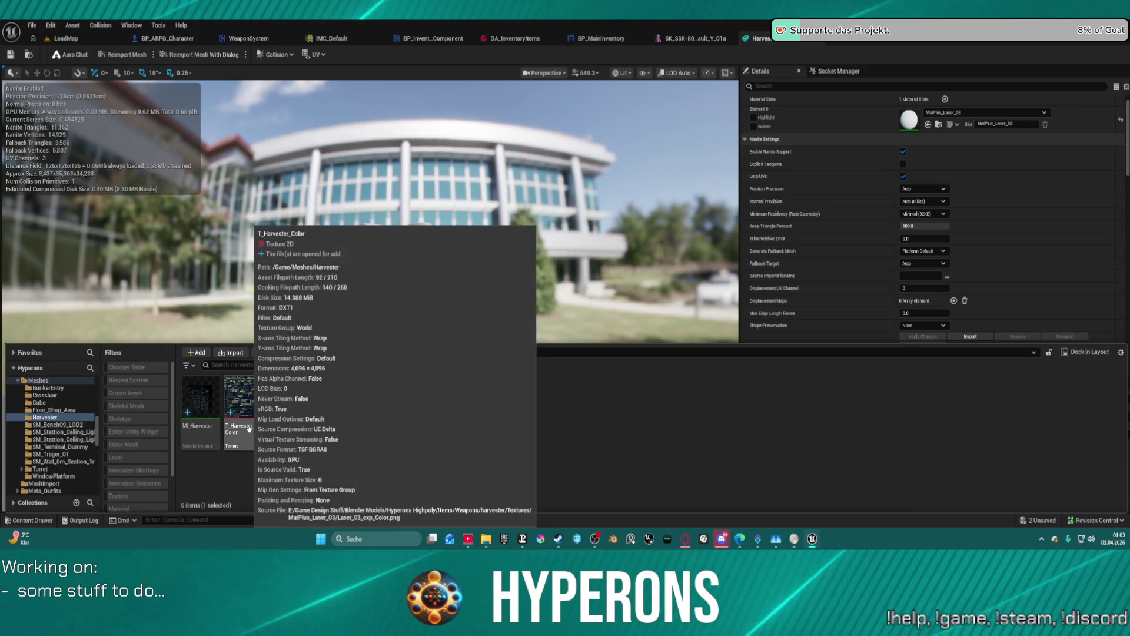
pyautogui.click(424, 427)
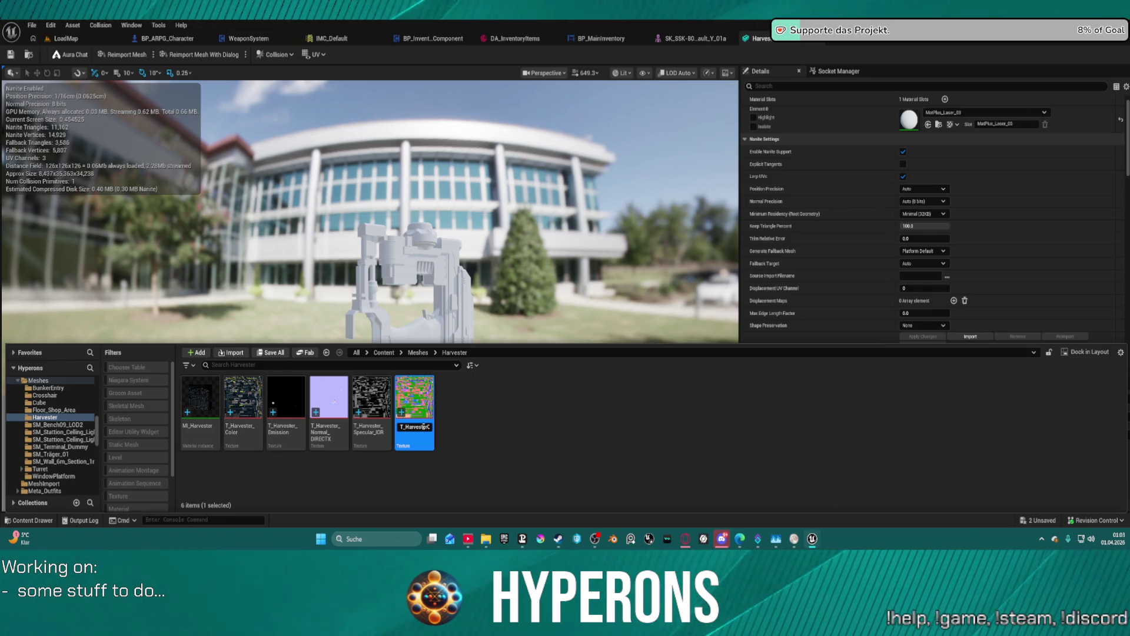
pyautogui.write('_ORM')
pyautogui.press('Return')
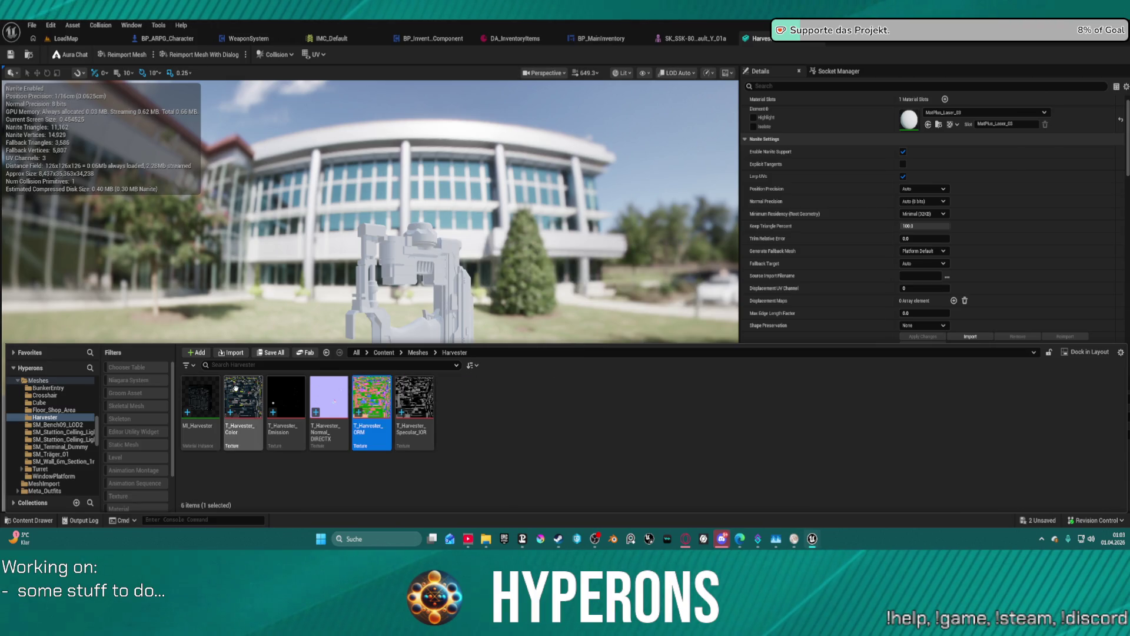
pyautogui.click(201, 401)
pyautogui.doubleClick(201, 400)
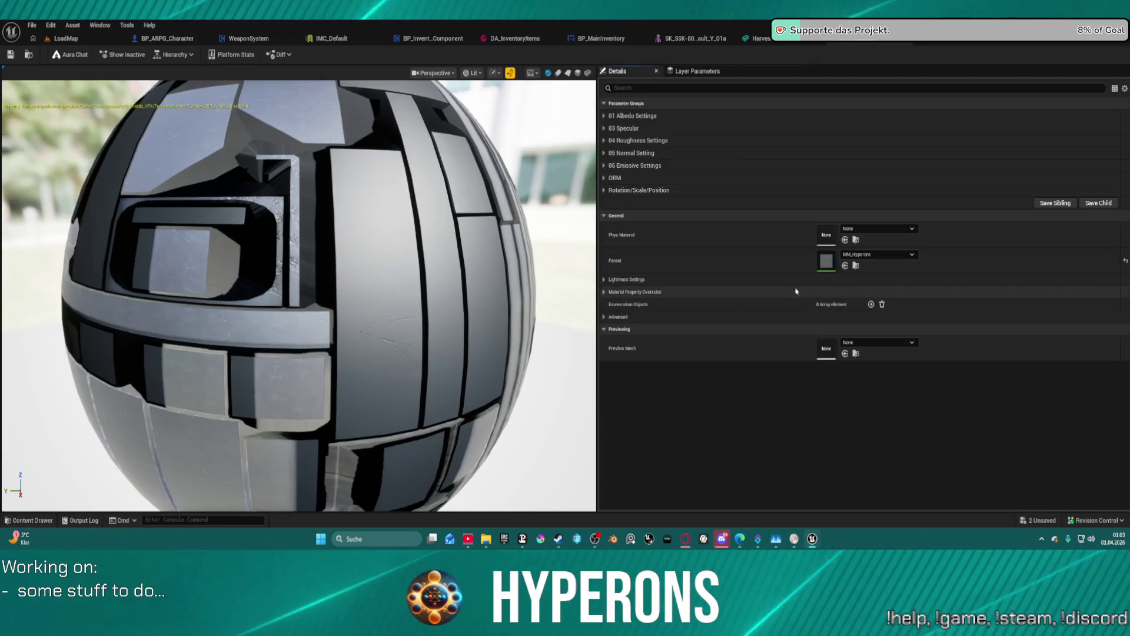
# Assign T_Harvester_Color as albedo and T_Harvester_Normal_DIRECTX as the normal texture in MI_Harvester.
pyautogui.hotkey('ctrl', 'space')
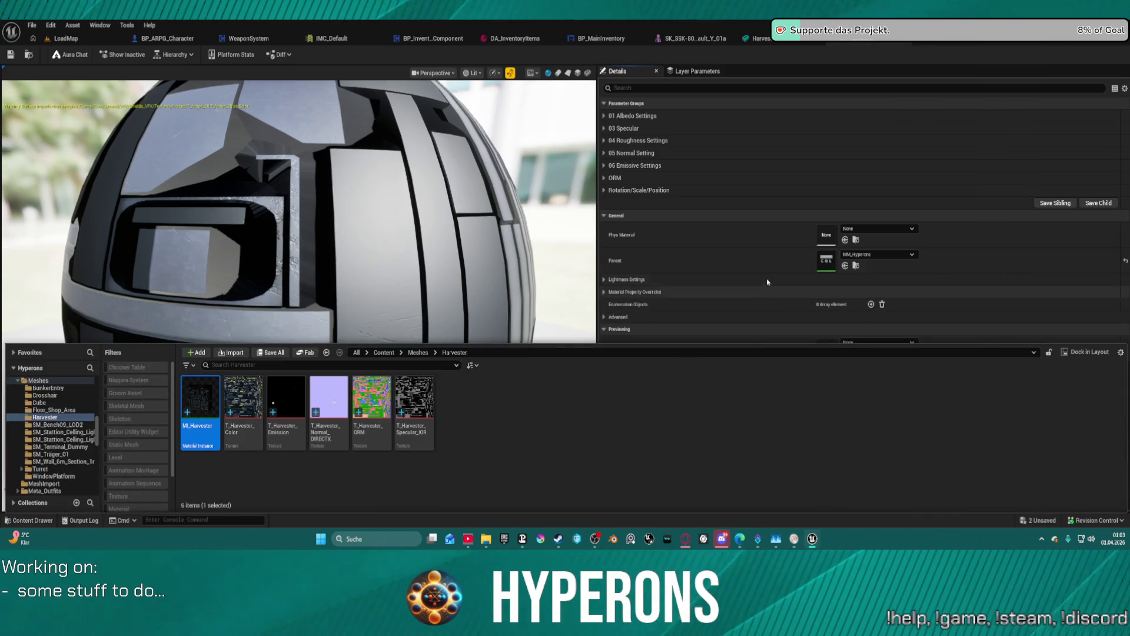
pyautogui.click(633, 115)
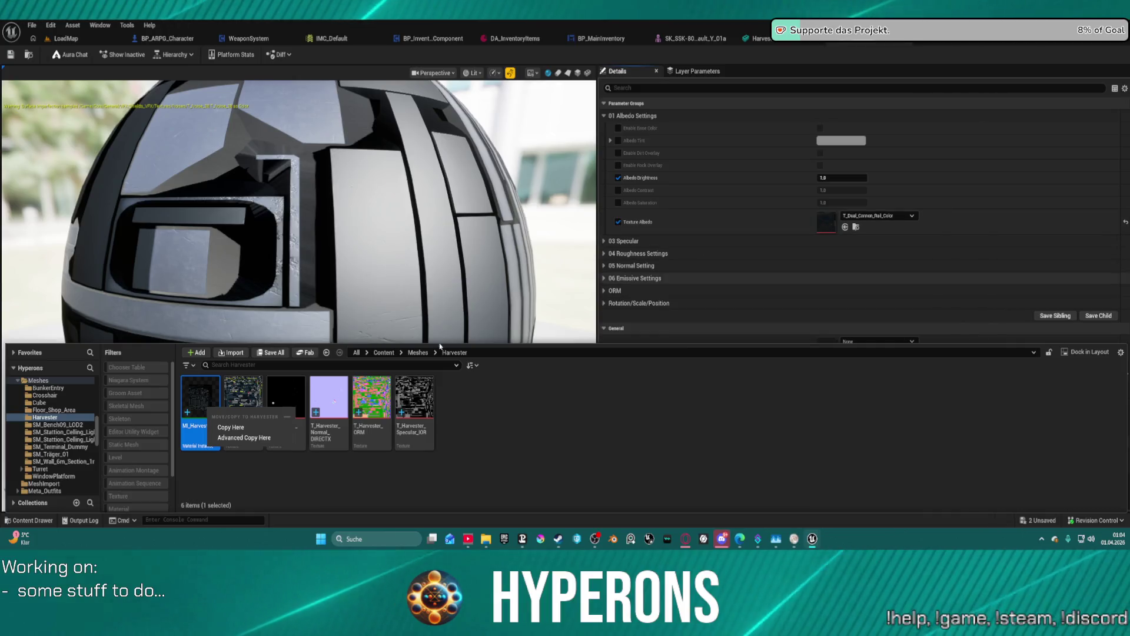
pyautogui.moveTo(244, 406)
pyautogui.mouseDown()
pyautogui.moveTo(526, 331)
pyautogui.moveTo(823, 224)
pyautogui.mouseUp()
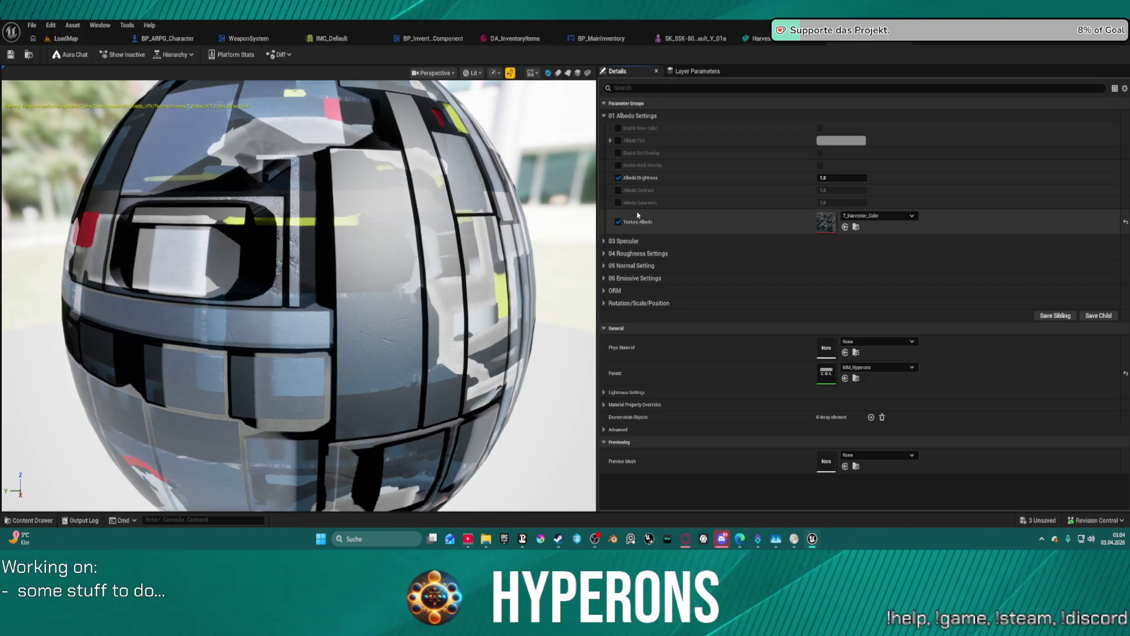
pyautogui.click(603, 241)
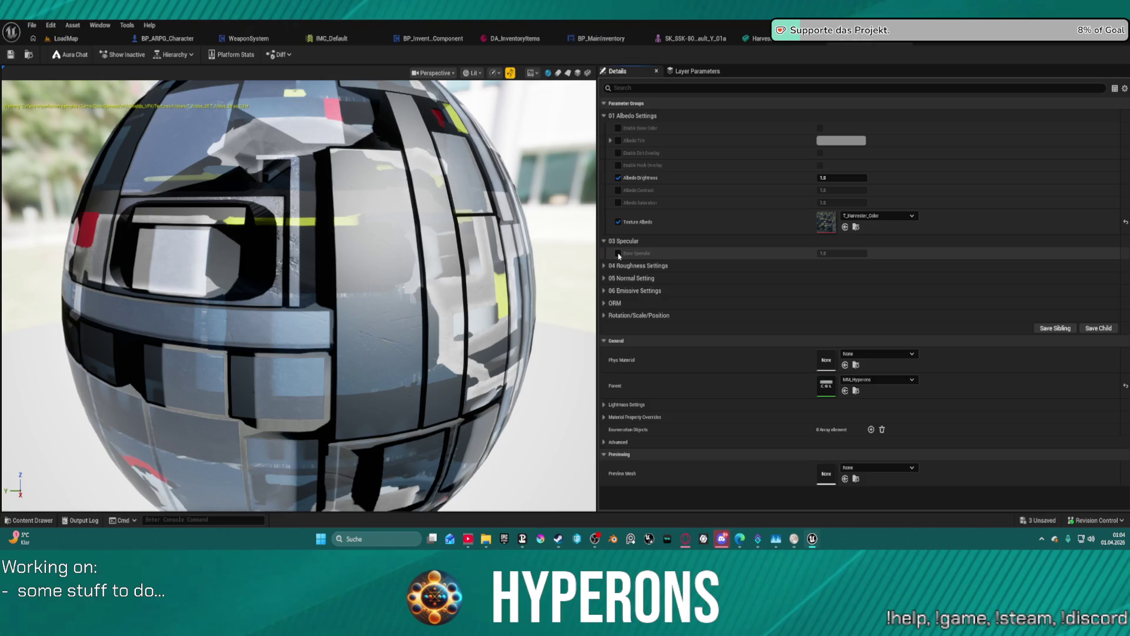
pyautogui.click(604, 265)
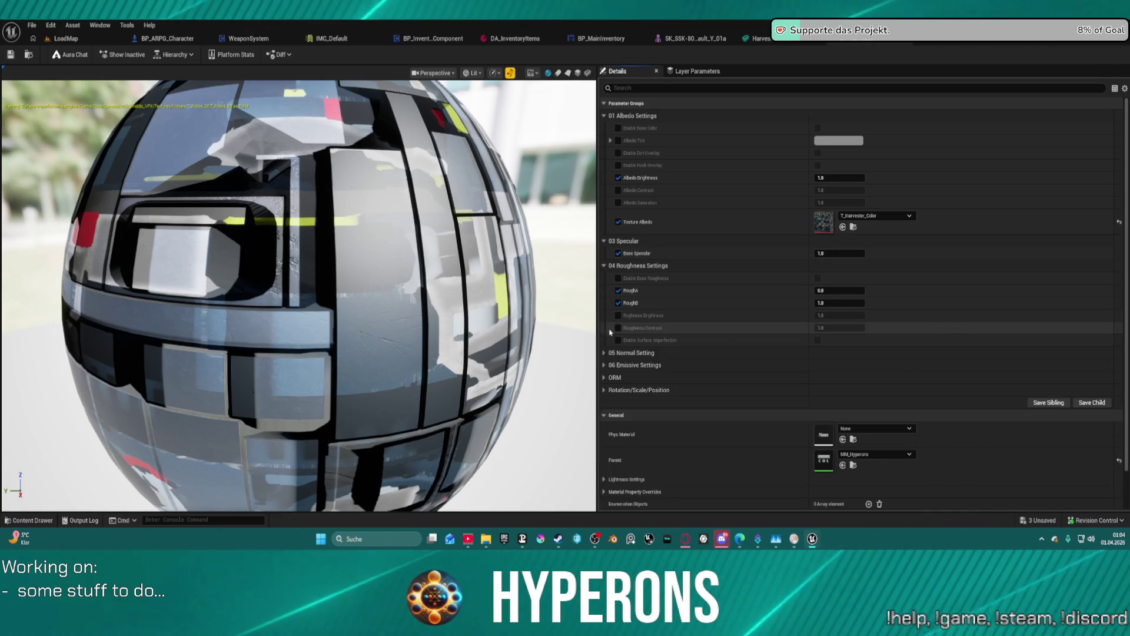
pyautogui.click(602, 354)
pyautogui.scroll(-2, 707, 265)
pyautogui.click(854, 153)
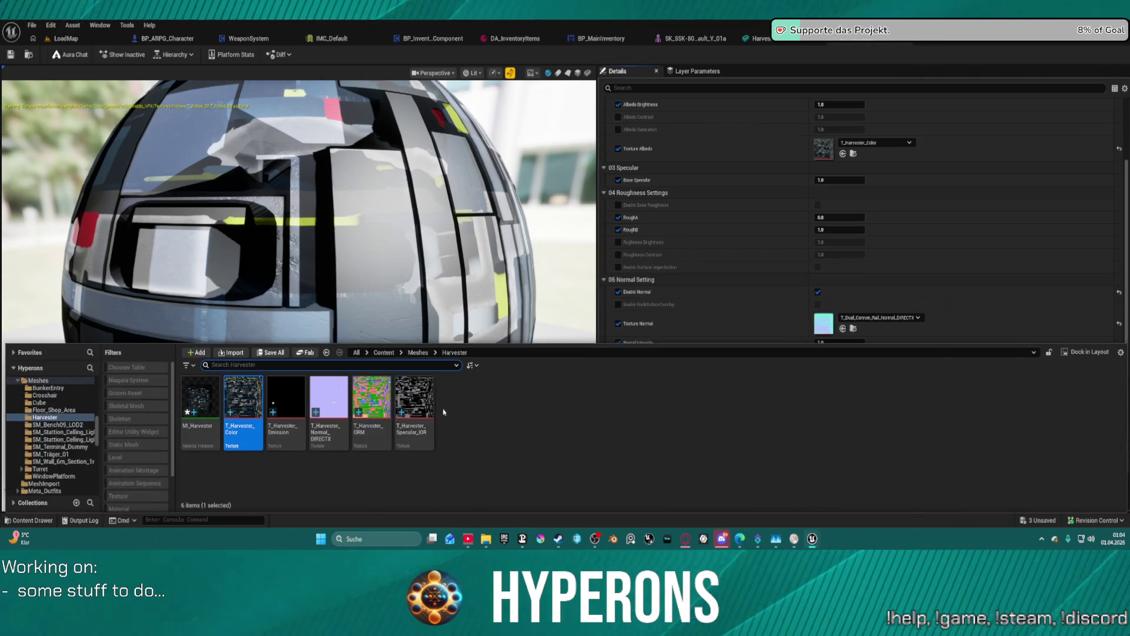
pyautogui.moveTo(340, 401); pyautogui.dragTo(824, 324)
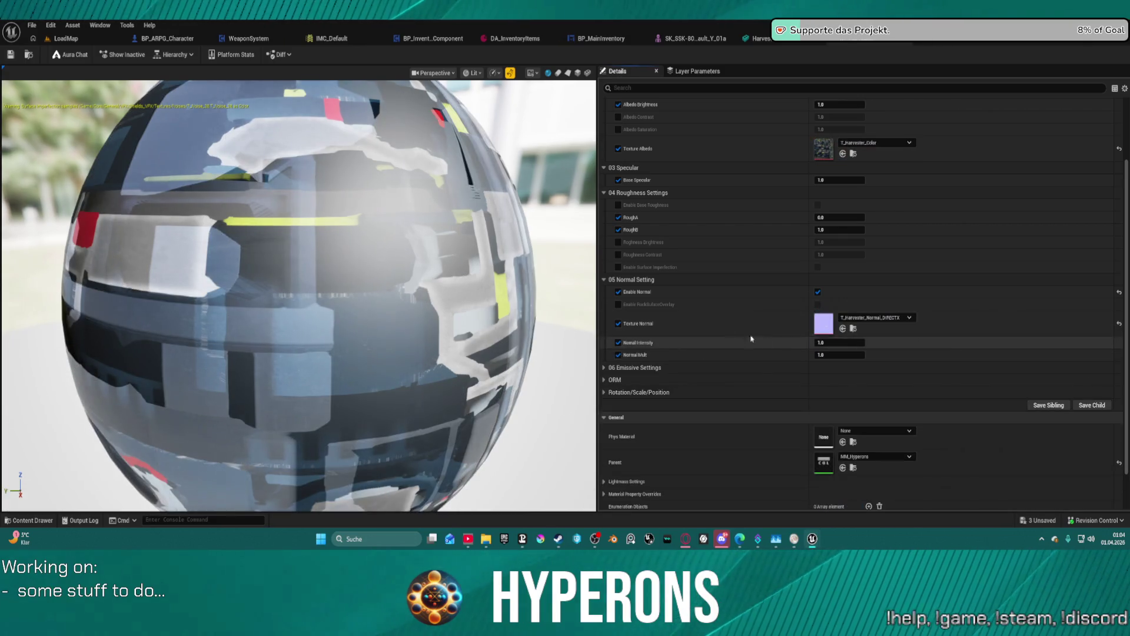
# Assign T_Harvester_ORM to MI_Harvester's Texture ORM slot.
pyautogui.click(603, 367)
pyautogui.click(602, 391)
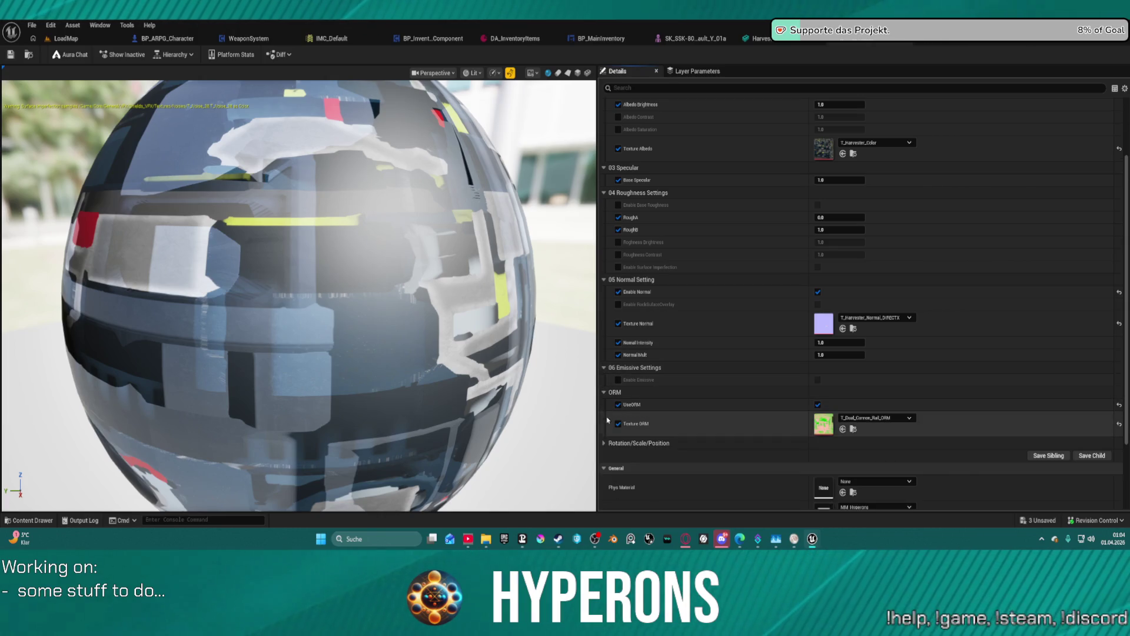
pyautogui.click(603, 443)
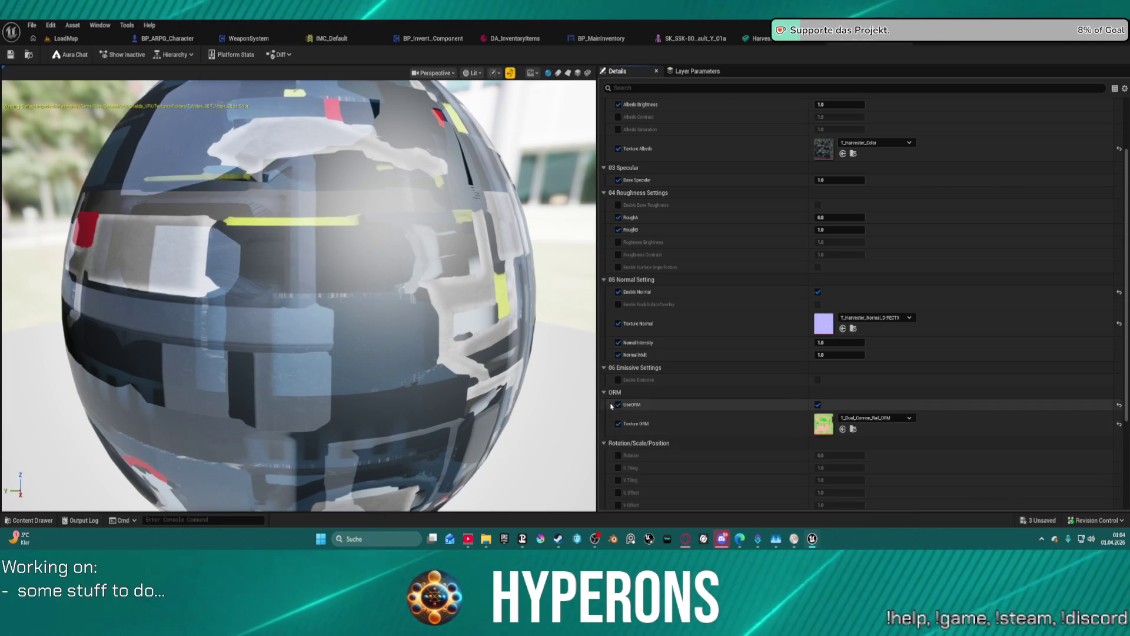
pyautogui.scroll(-4, 648, 424)
pyautogui.hotkey('ctrl', 'space')
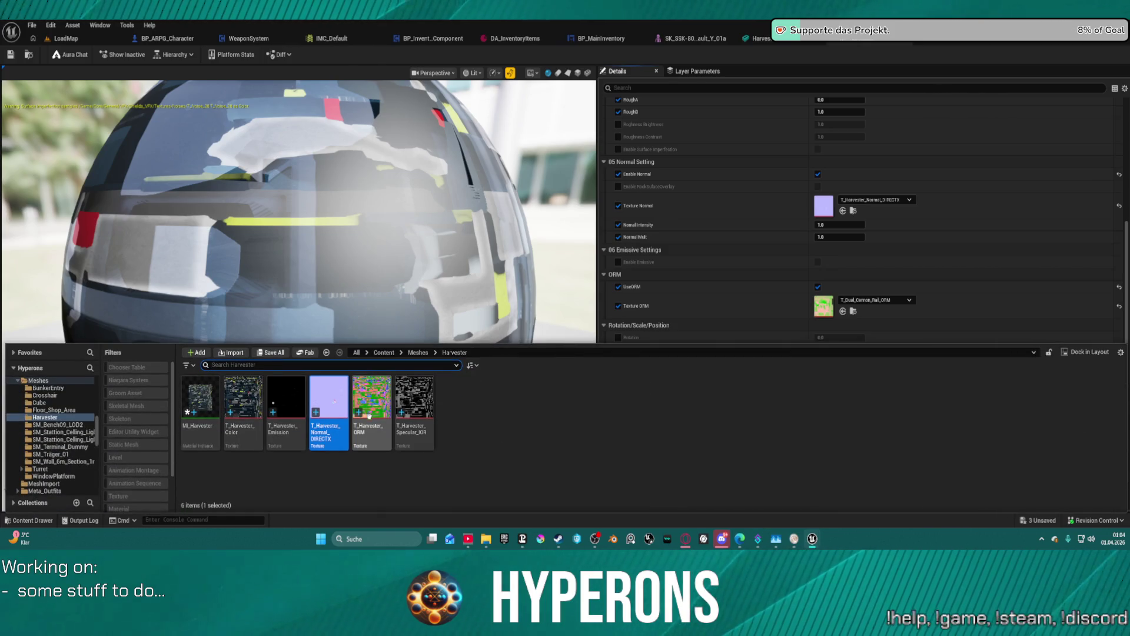
pyautogui.moveTo(372, 401)
pyautogui.mouseDown()
pyautogui.moveTo(601, 342)
pyautogui.moveTo(830, 307)
pyautogui.mouseUp()
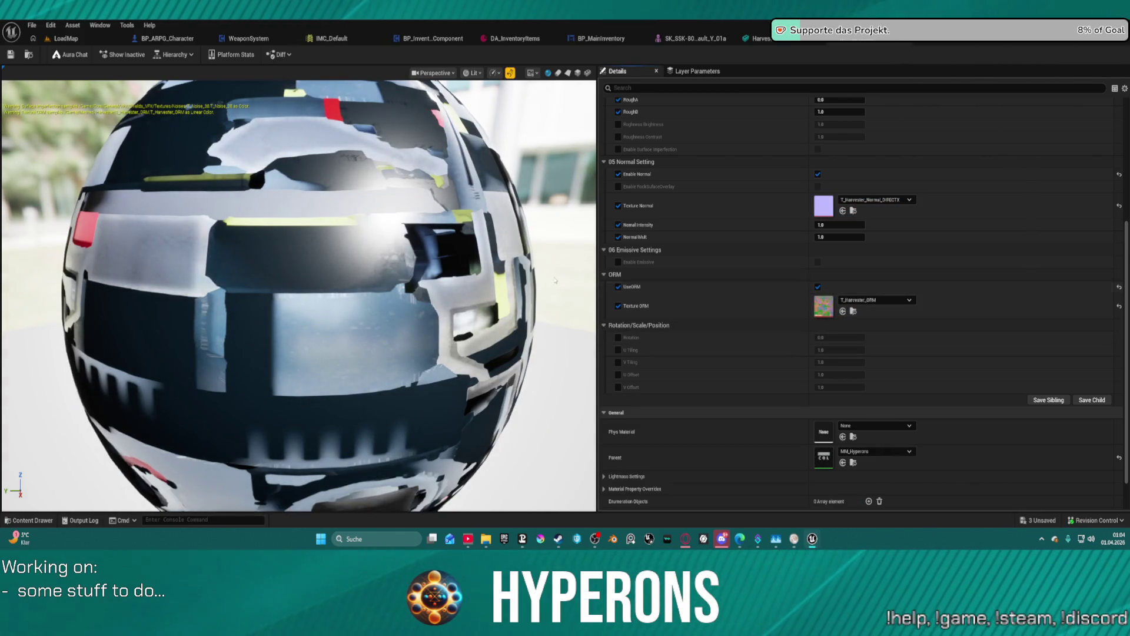
# Open the normal map texture and keep its texture group as WorldNormalMap.
pyautogui.doubleClick(827, 205)
pyautogui.click(902, 222)
pyautogui.click(901, 236)
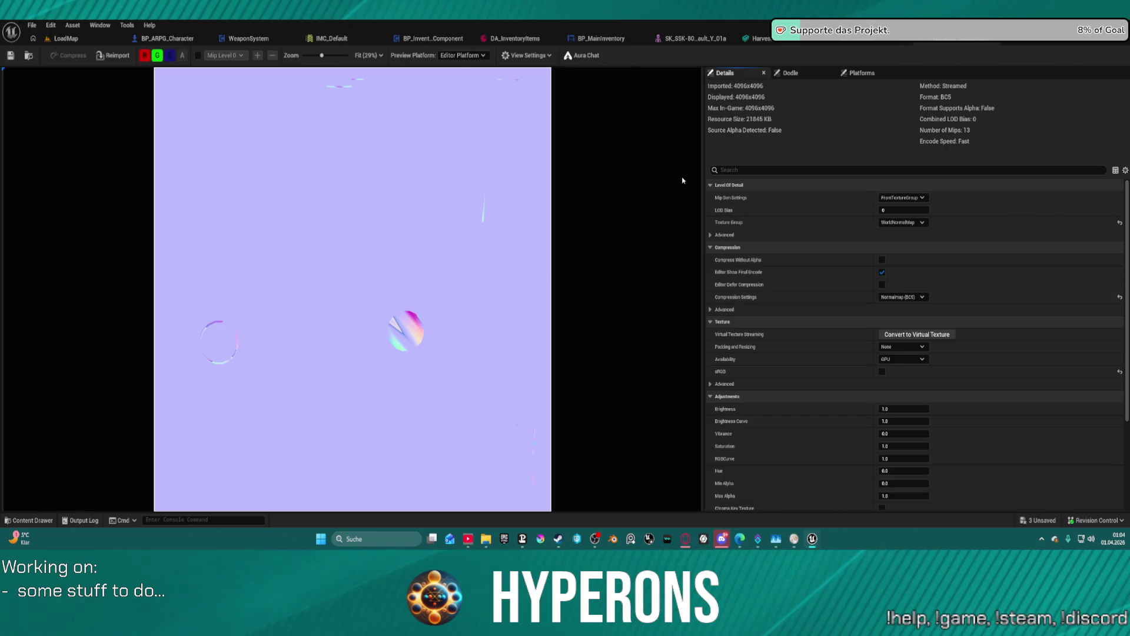
# Open T_Harvester_ORM and the Turret_Socket01 ORM texture to compare their settings.
pyautogui.click(943, 42)
pyautogui.click(29, 59)
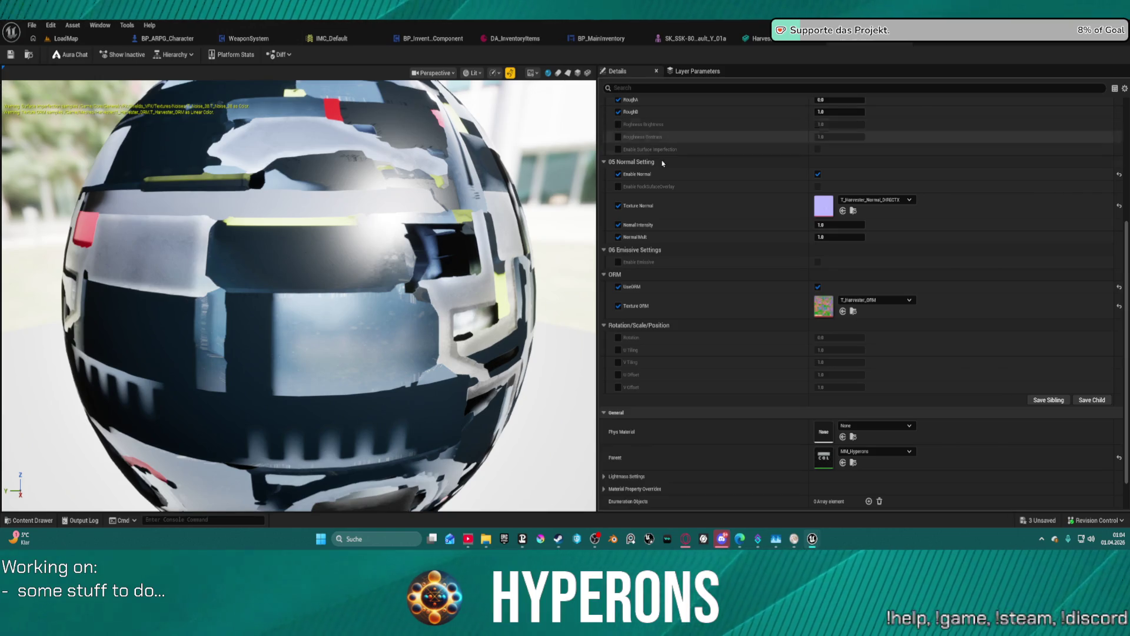
pyautogui.doubleClick(829, 301)
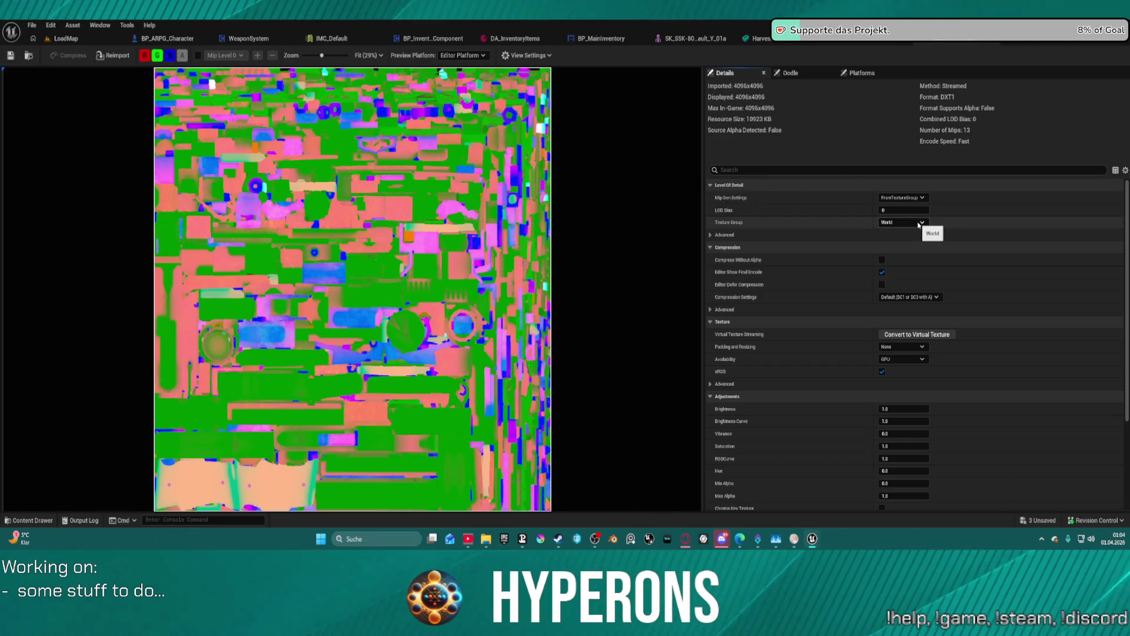
pyautogui.hotkey('ctrl', 'space')
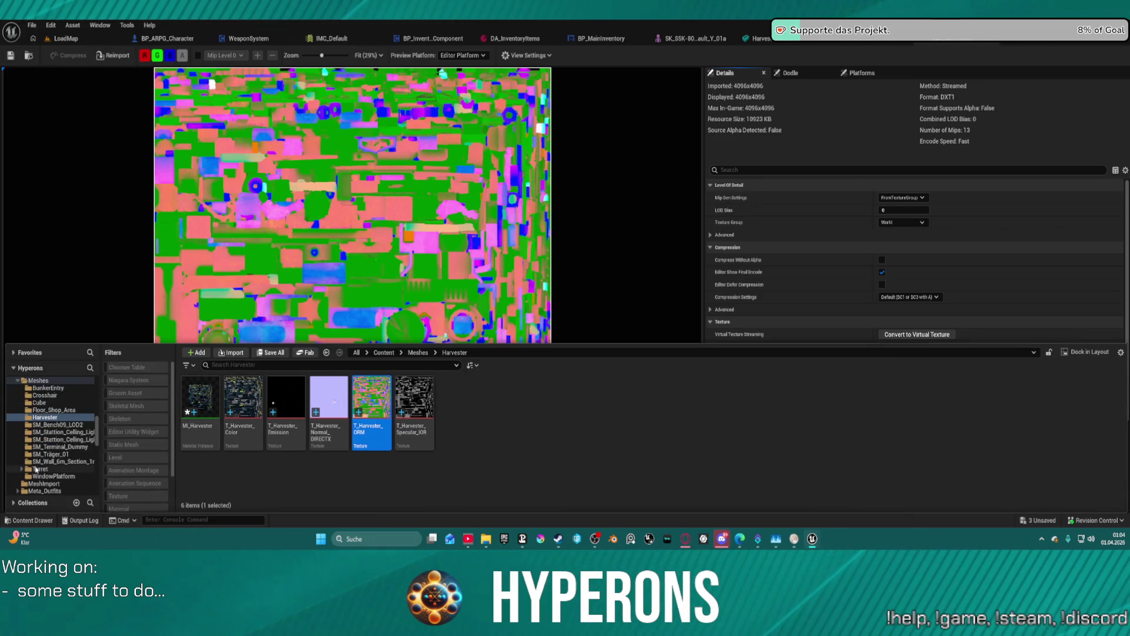
pyautogui.click(74, 467)
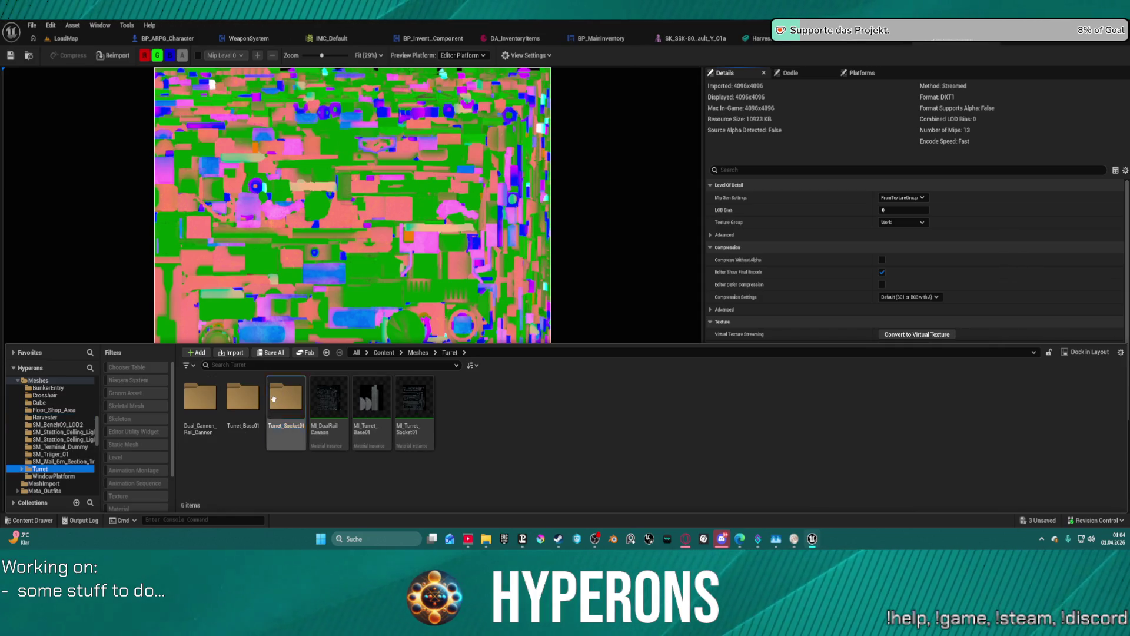
pyautogui.click(274, 399)
pyautogui.doubleClick(274, 400)
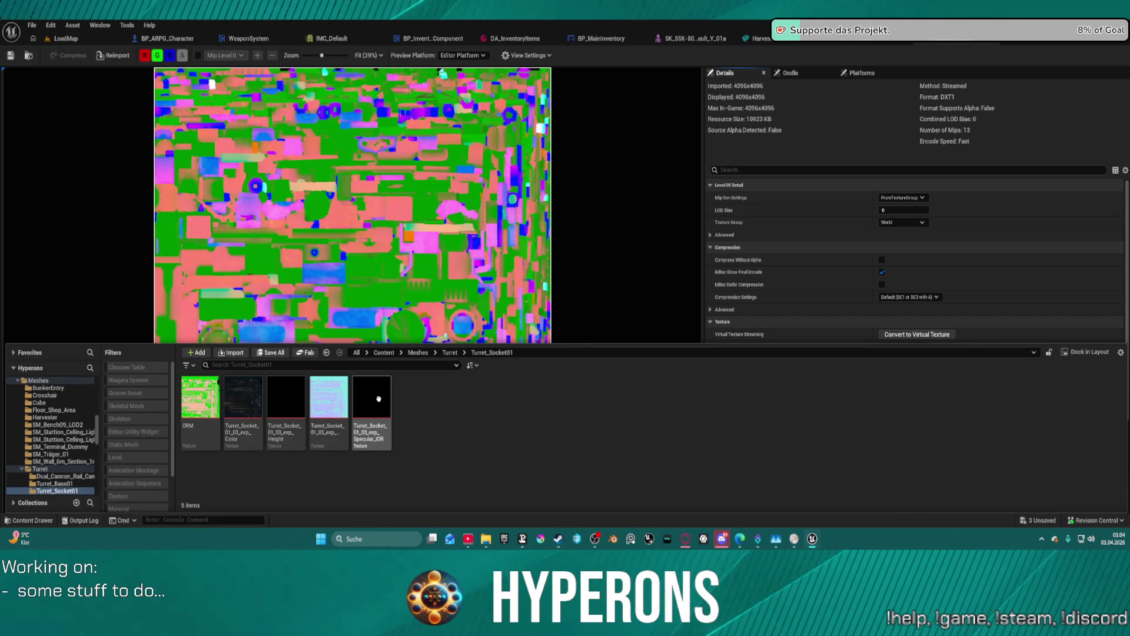
pyautogui.click(207, 394)
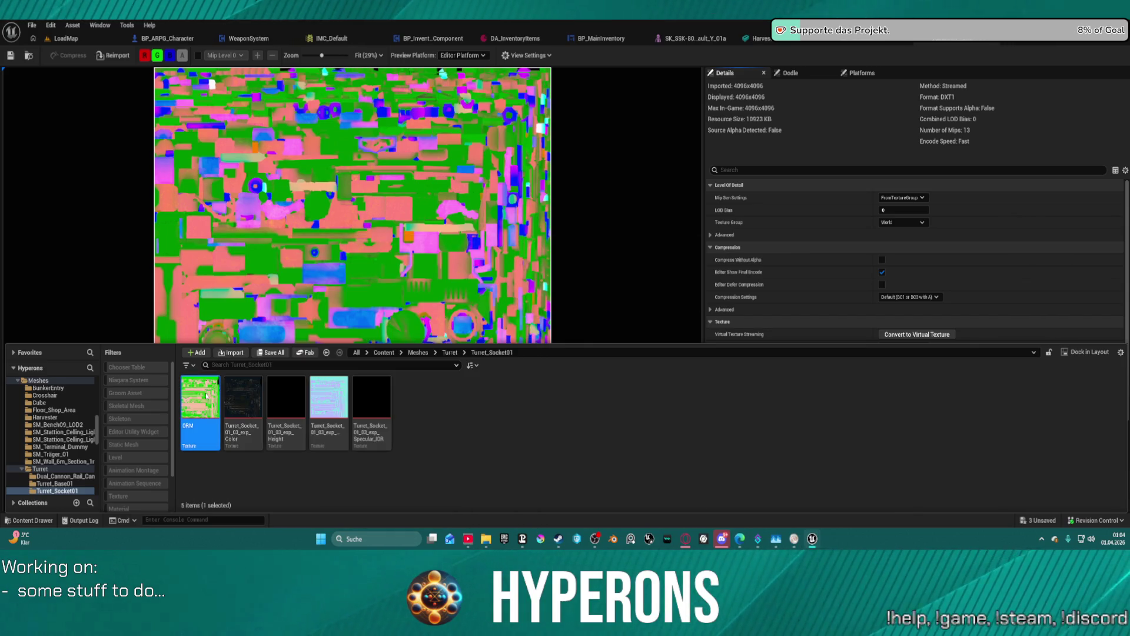
pyautogui.doubleClick(259, 397)
# Turn off sRGB on T_Harvester_ORM, save it, and switch back through the open editors.
pyautogui.scroll(-5, 948, 278)
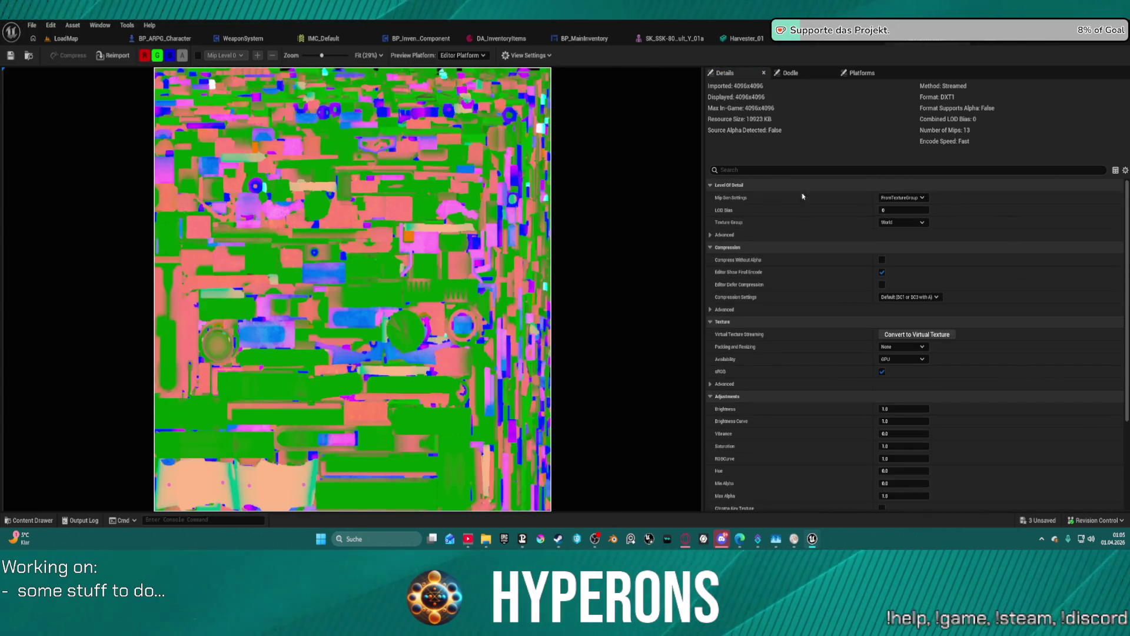
pyautogui.click(882, 371)
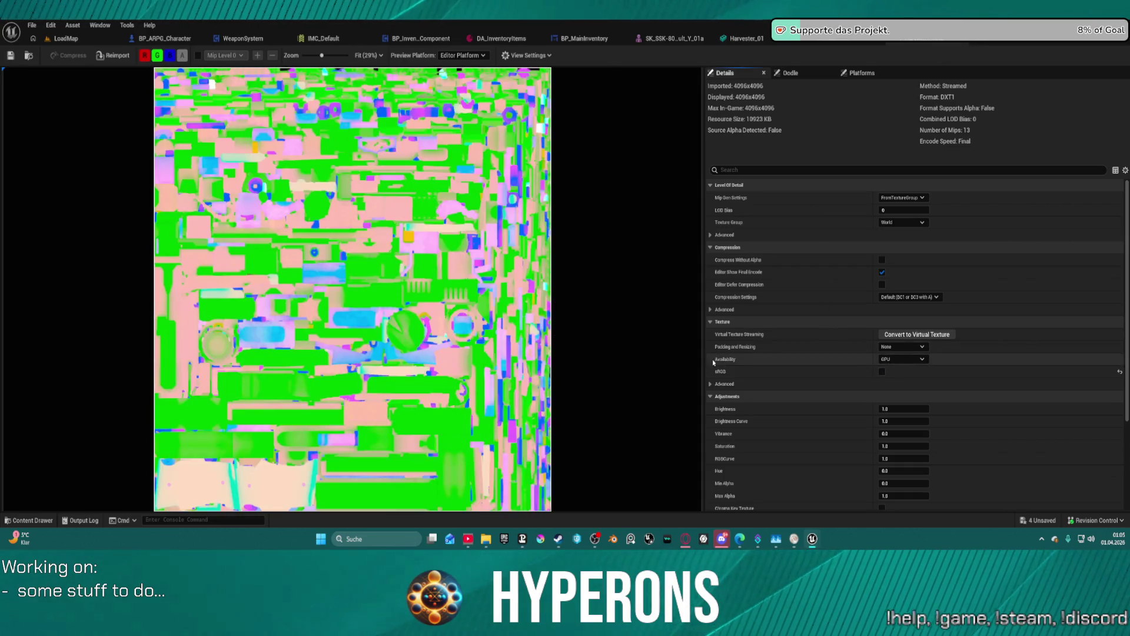
pyautogui.scroll(-2, 608, 323)
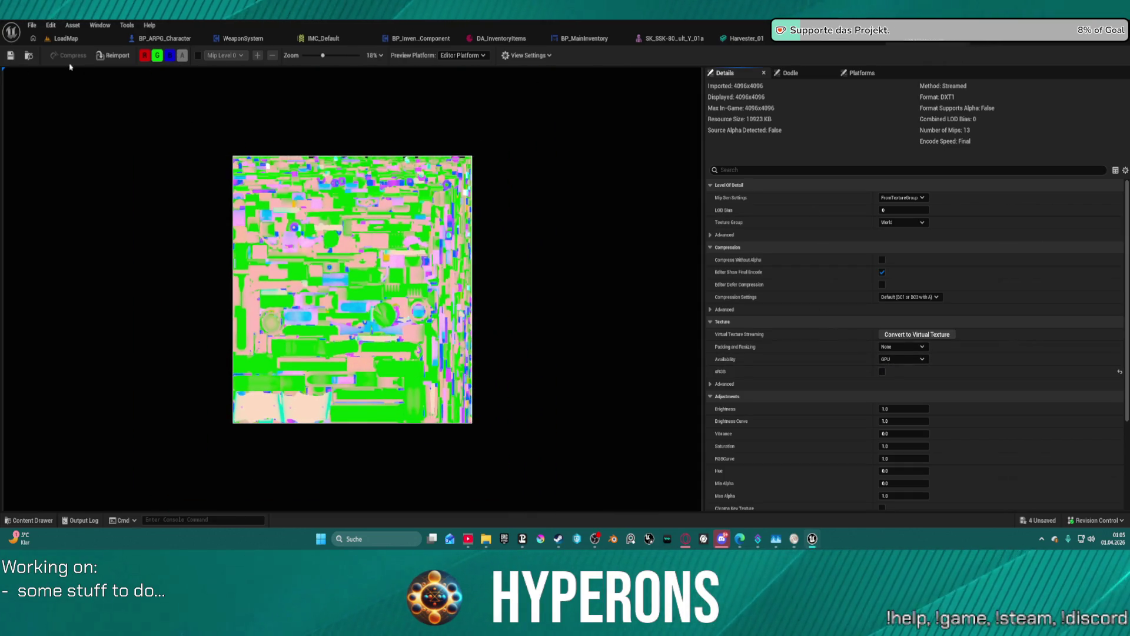
pyautogui.click(10, 56)
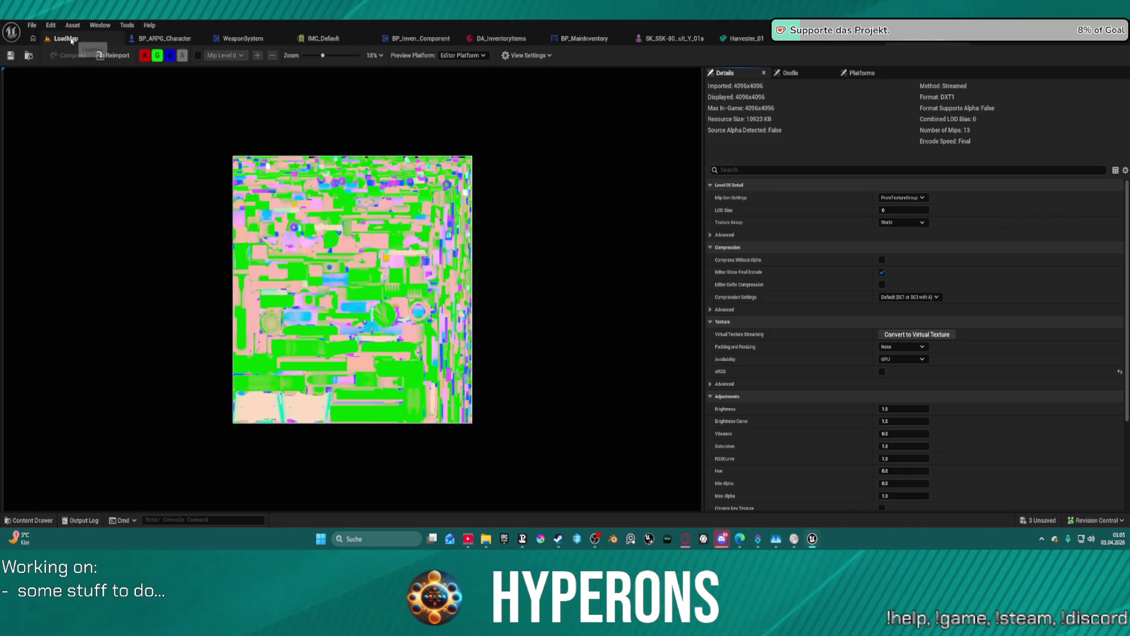
pyautogui.click(70, 39)
pyautogui.hotkey('ctrl', 'Tab')
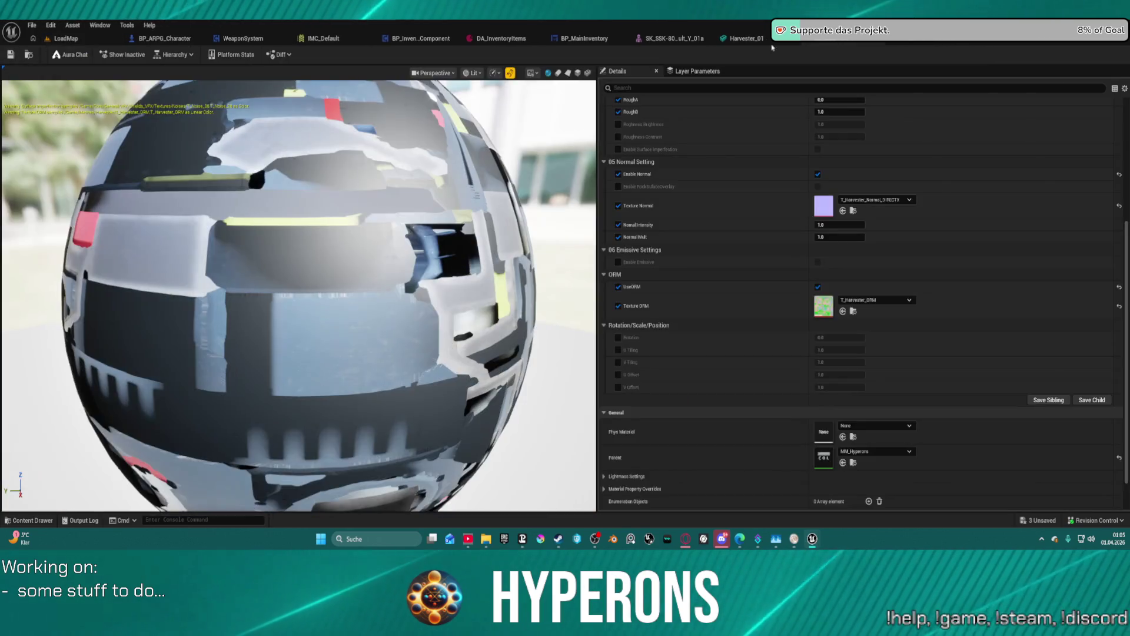
pyautogui.hotkey('ctrl', 'Tab')
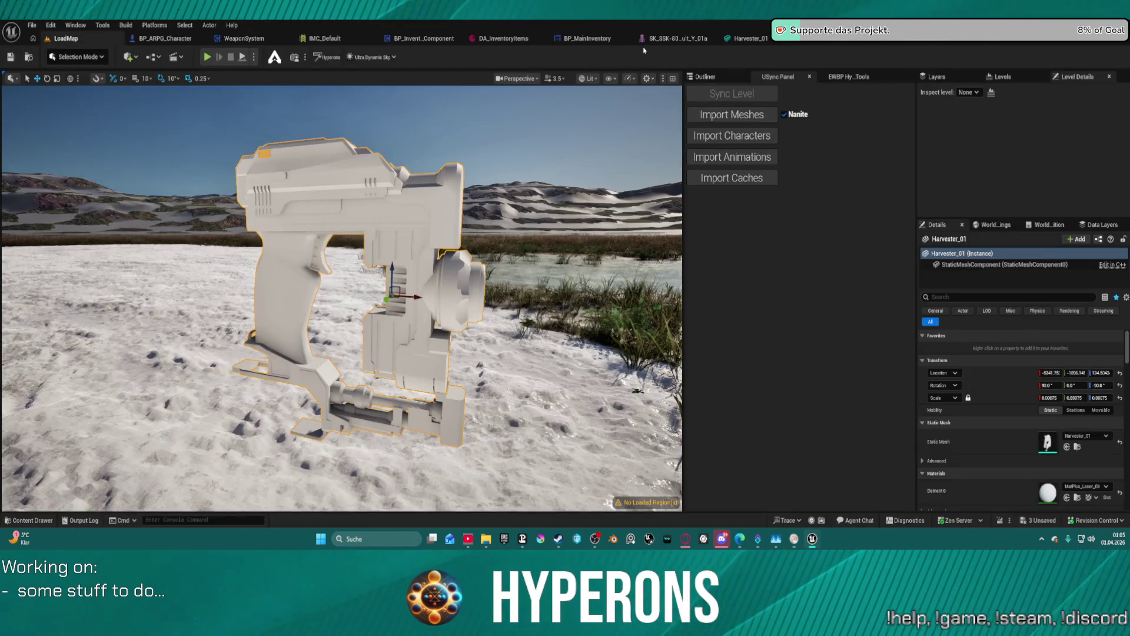
# Set Harvester_01's Element 0 material to MI_Harvester, save, and view the textured gun in LoadMap.
pyautogui.click(742, 38)
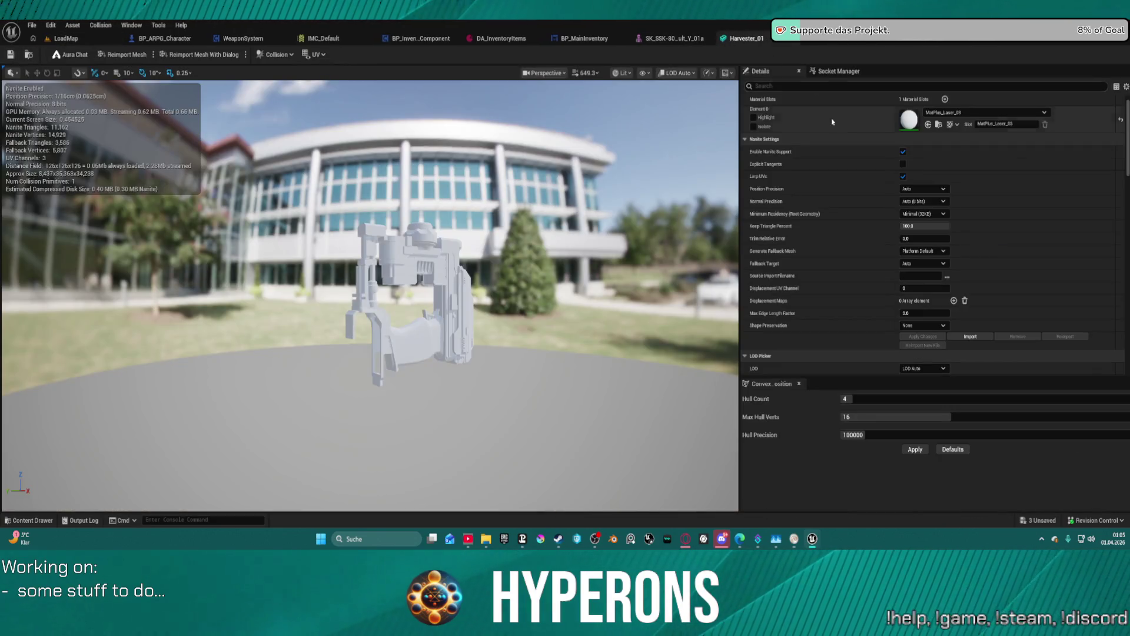
pyautogui.click(929, 125)
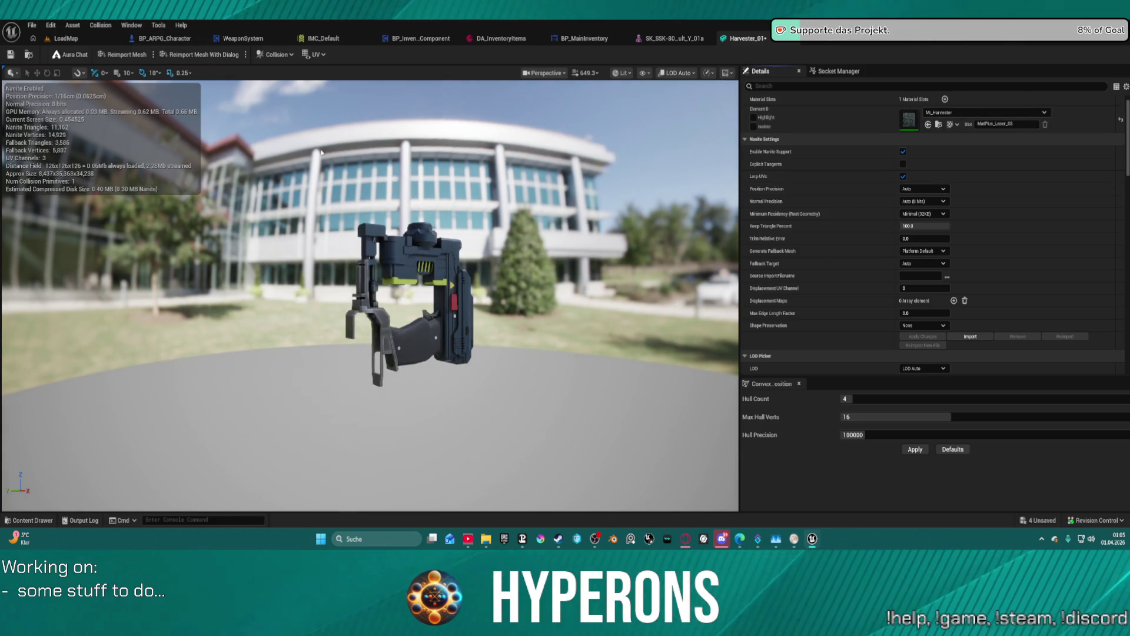
pyautogui.click(10, 56)
pyautogui.click(75, 42)
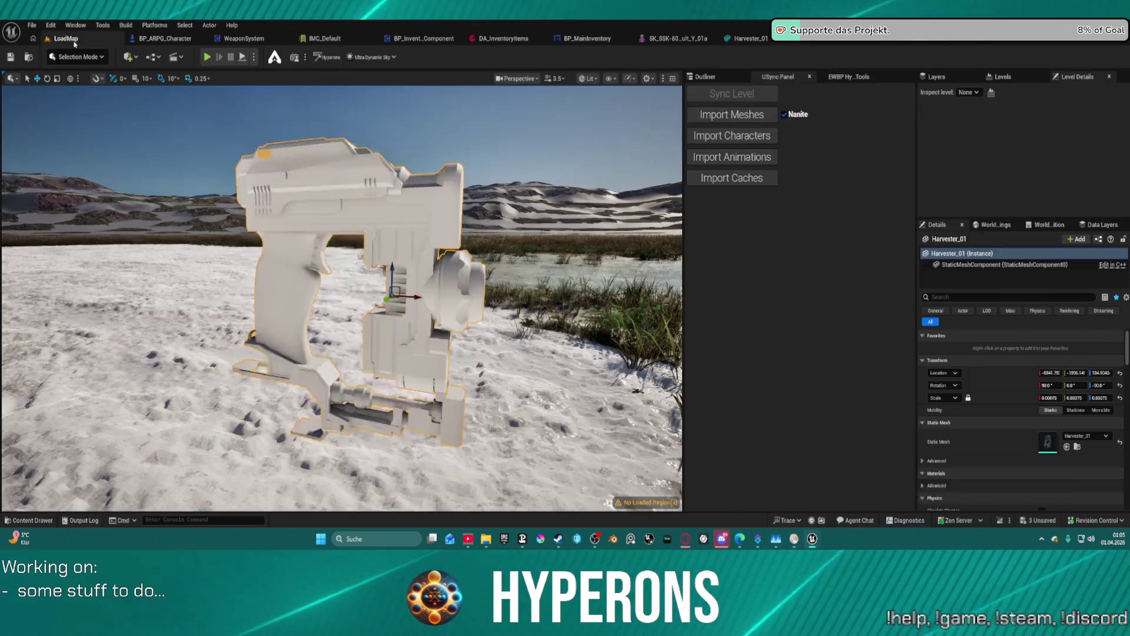
pyautogui.moveTo(342, 294)
pyautogui.mouseDown(button='right')
pyautogui.moveTo(282, 271)
pyautogui.moveTo(283, 294)
pyautogui.moveTo(233, 288)
pyautogui.moveTo(277, 274)
pyautogui.moveTo(244, 276)
pyautogui.moveTo(418, 285)
pyautogui.moveTo(327, 286)
pyautogui.moveTo(324, 276)
pyautogui.moveTo(324, 286)
pyautogui.mouseUp(button='right')
pyautogui.scroll(-5, 283, 294)
pyautogui.scroll(-3, 247, 282)
pyautogui.moveTo(339, 401)
pyautogui.mouseDown(button='right')
pyautogui.moveTo(265, 345)
pyautogui.moveTo(265, 312)
pyautogui.moveTo(265, 339)
pyautogui.moveTo(324, 336)
pyautogui.moveTo(353, 318)
pyautogui.mouseUp(button='right')
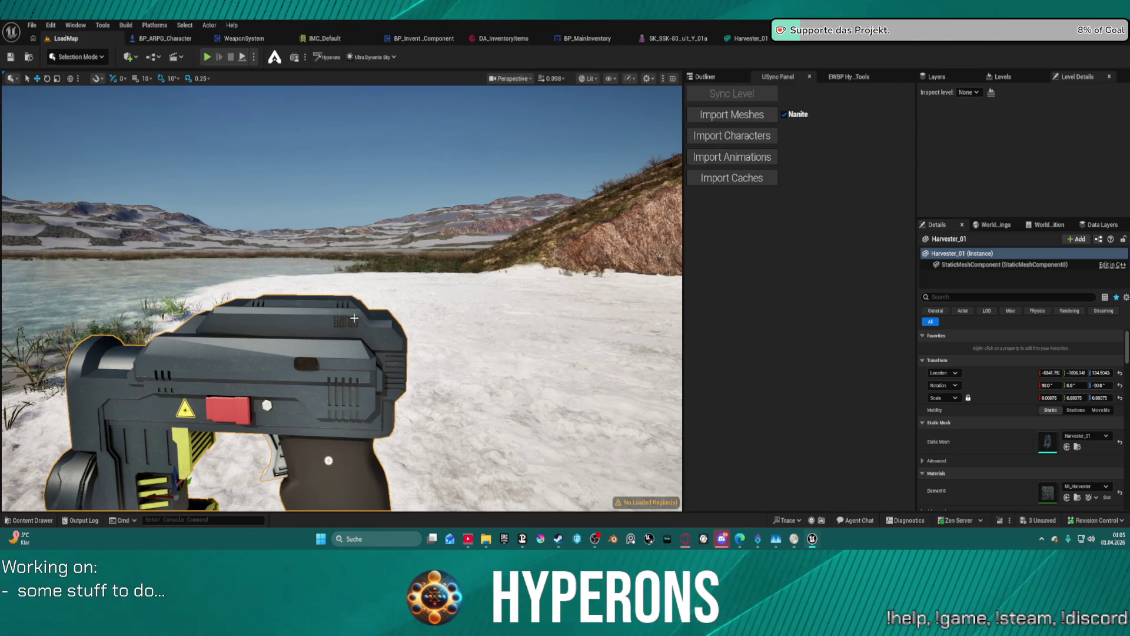
pyautogui.moveTo(354, 318)
pyautogui.mouseDown(button='right')
pyautogui.moveTo(354, 365)
pyautogui.moveTo(359, 310)
pyautogui.mouseUp(button='right')
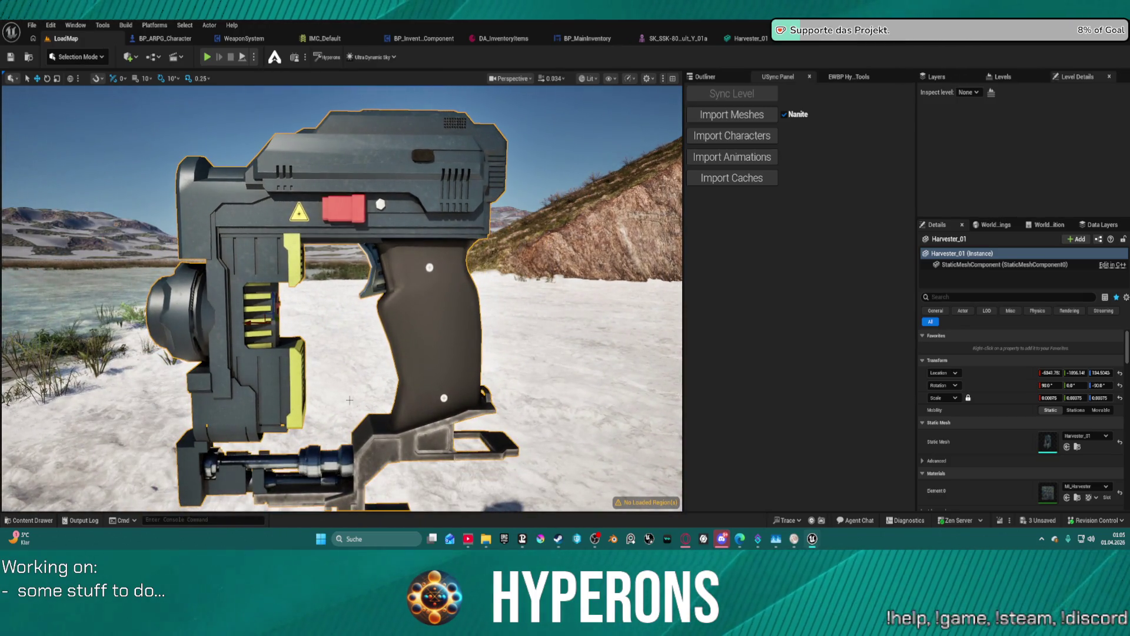
# Fly the camera away from the harvester gun and open the Content Drawer at the Harvester folder.
pyautogui.rightClick(290, 393)
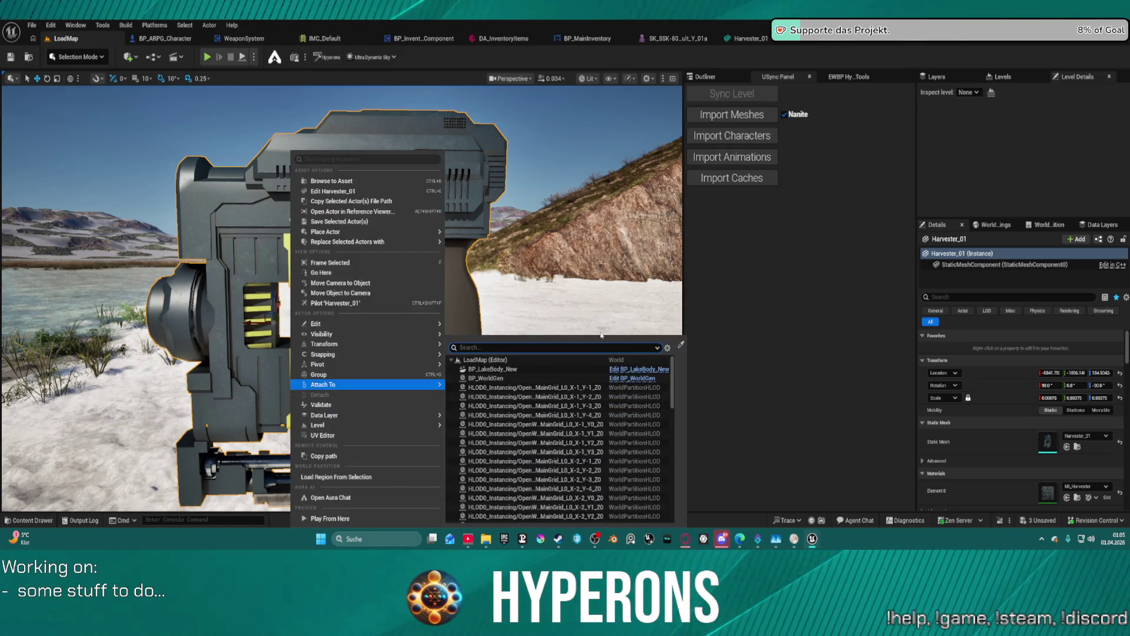
pyautogui.click(329, 365)
pyautogui.moveTo(330, 365)
pyautogui.mouseDown(button='right')
pyautogui.moveTo(371, 318)
pyautogui.moveTo(312, 336)
pyautogui.moveTo(353, 333)
pyautogui.moveTo(318, 327)
pyautogui.mouseUp(button='right')
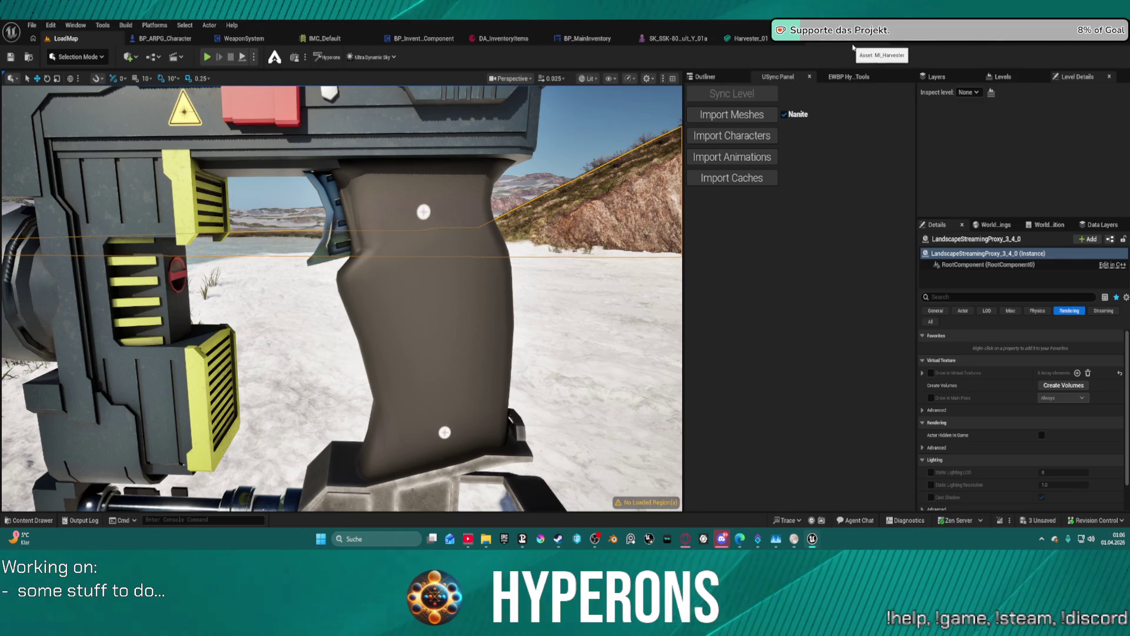
pyautogui.hotkey('ctrl', 'space')
pyautogui.hotkey('ctrl', 'space')
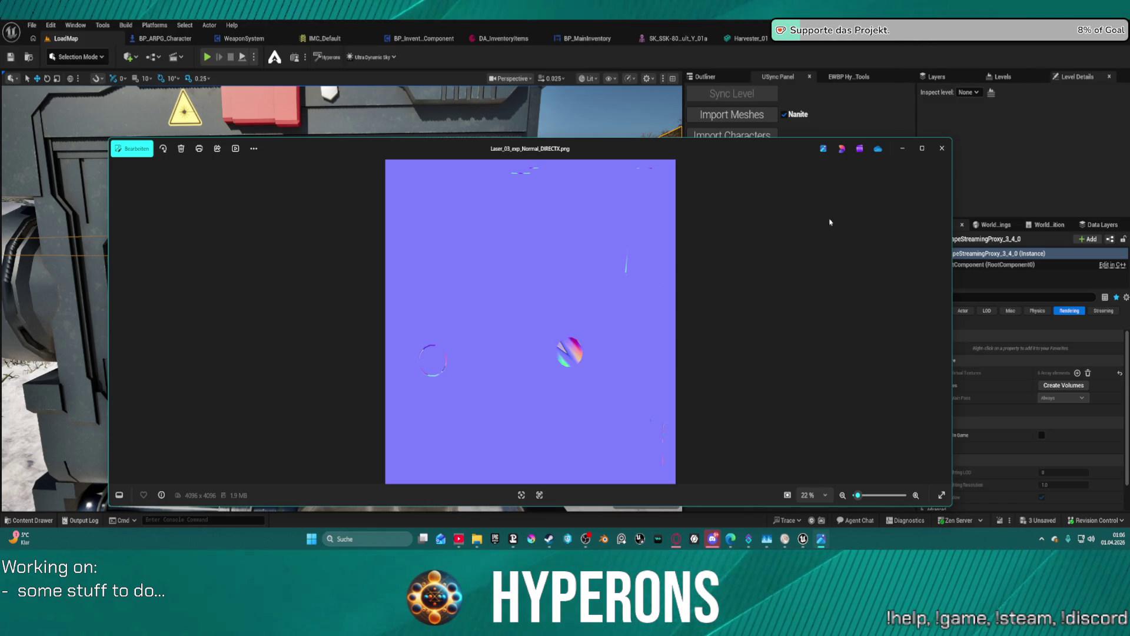
# Close the normal map viewer and reopen MiningLaser_tex02.blend from Blender's recent files.
pyautogui.click(944, 150)
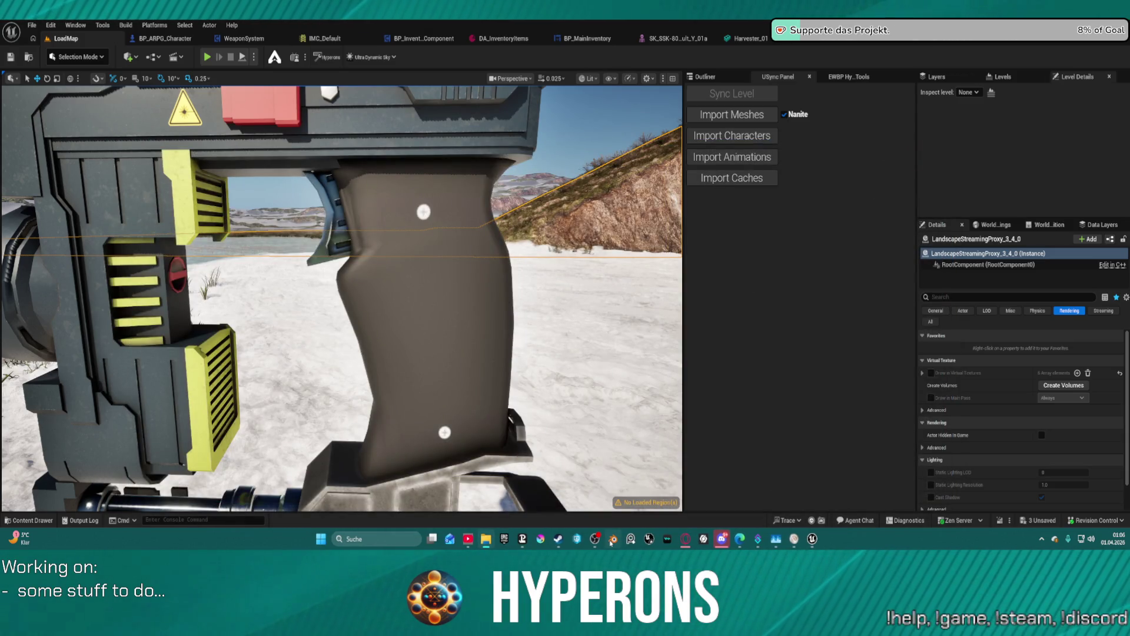
pyautogui.rightClick(611, 539)
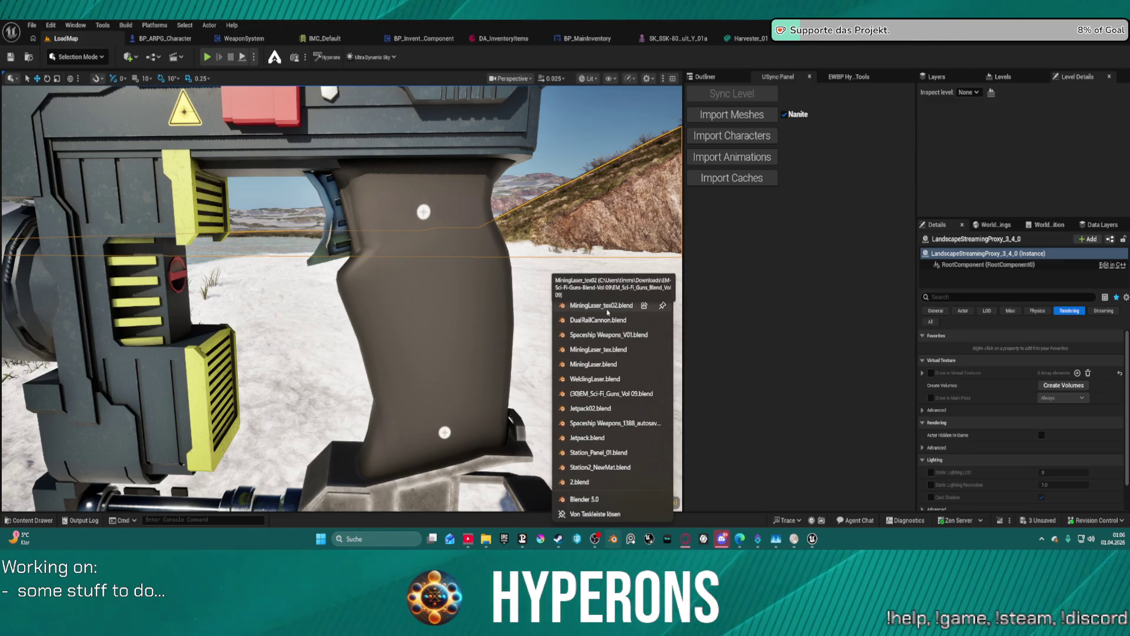
pyautogui.click(599, 306)
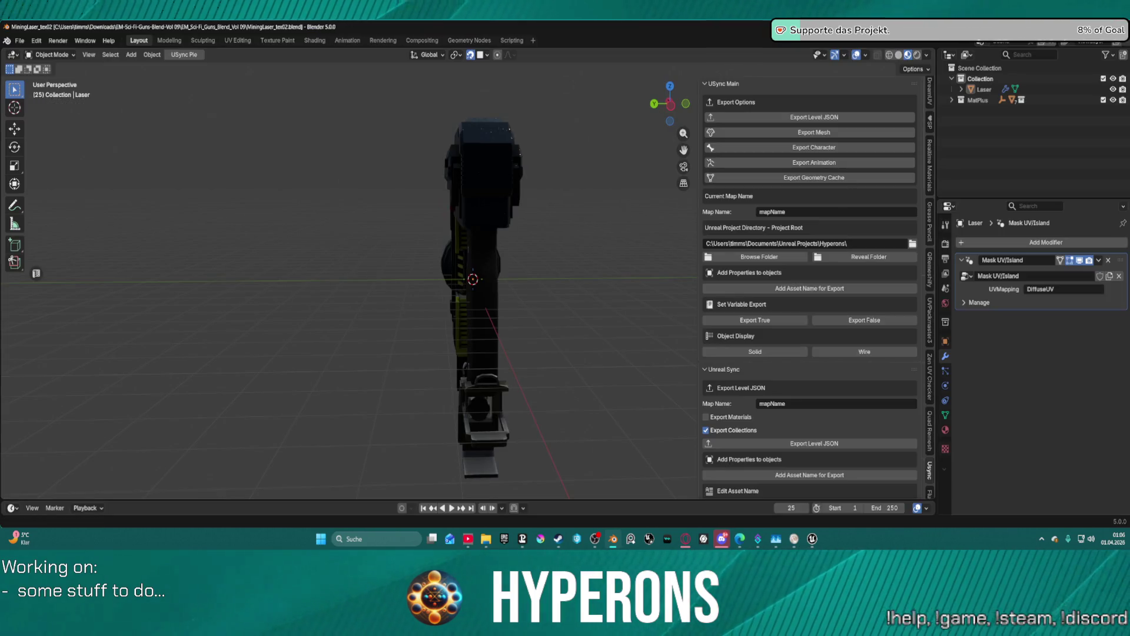
# In Render Properties, set the Bake type to Normal with Object influence space.
pyautogui.click(946, 260)
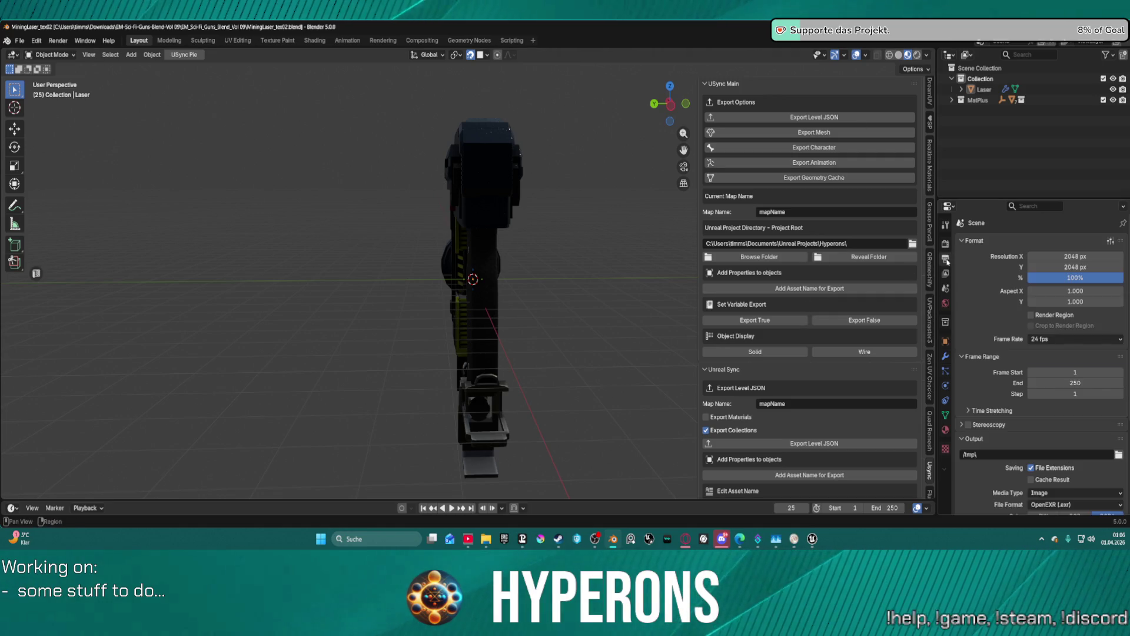
pyautogui.click(951, 278)
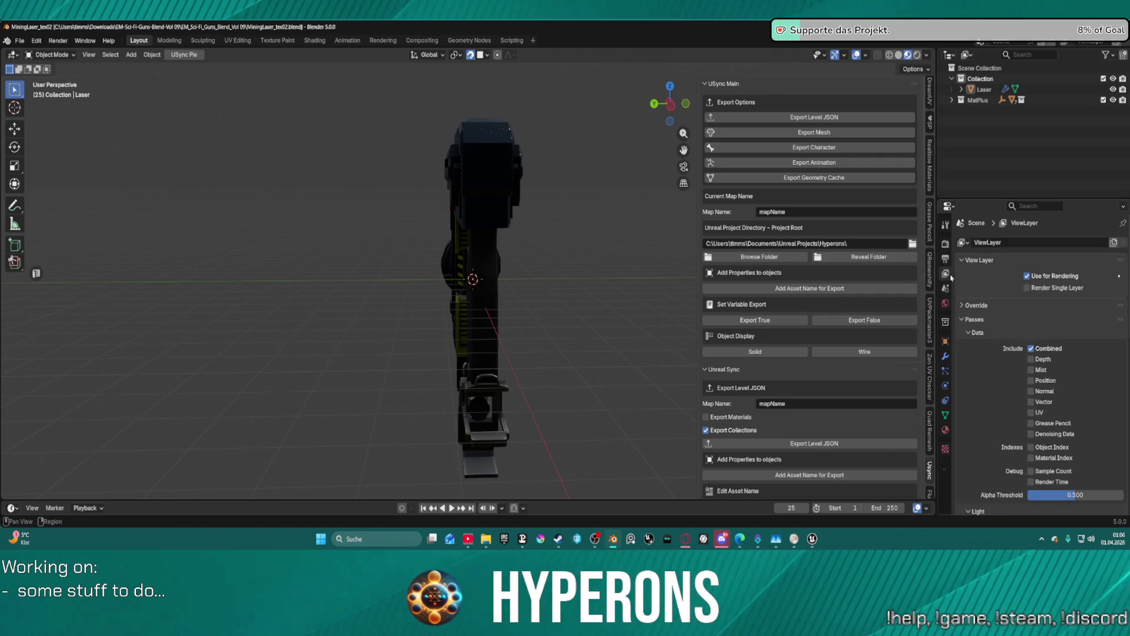
pyautogui.click(945, 243)
pyautogui.scroll(-10, 1007, 402)
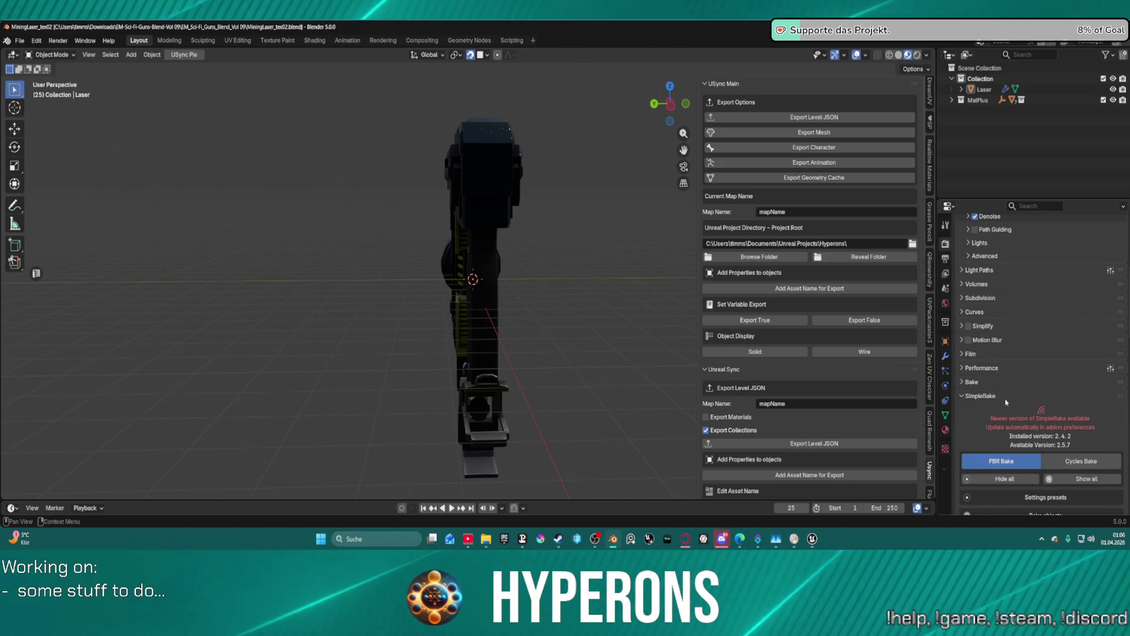
pyautogui.scroll(-3, 969, 382)
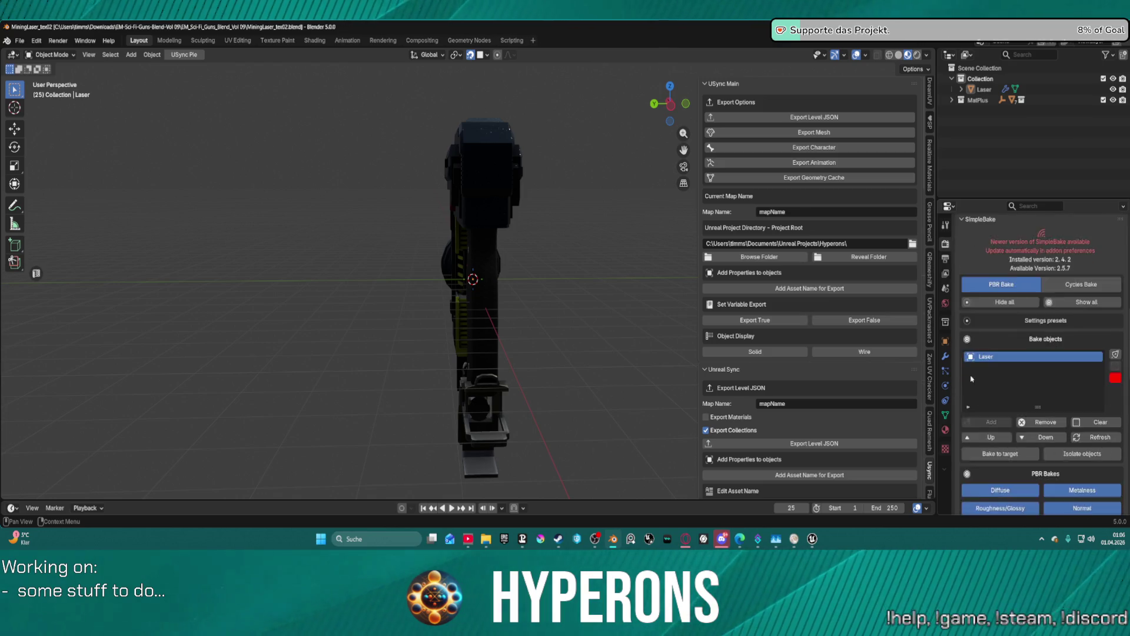
pyautogui.click(963, 315)
pyautogui.scroll(-4, 1017, 403)
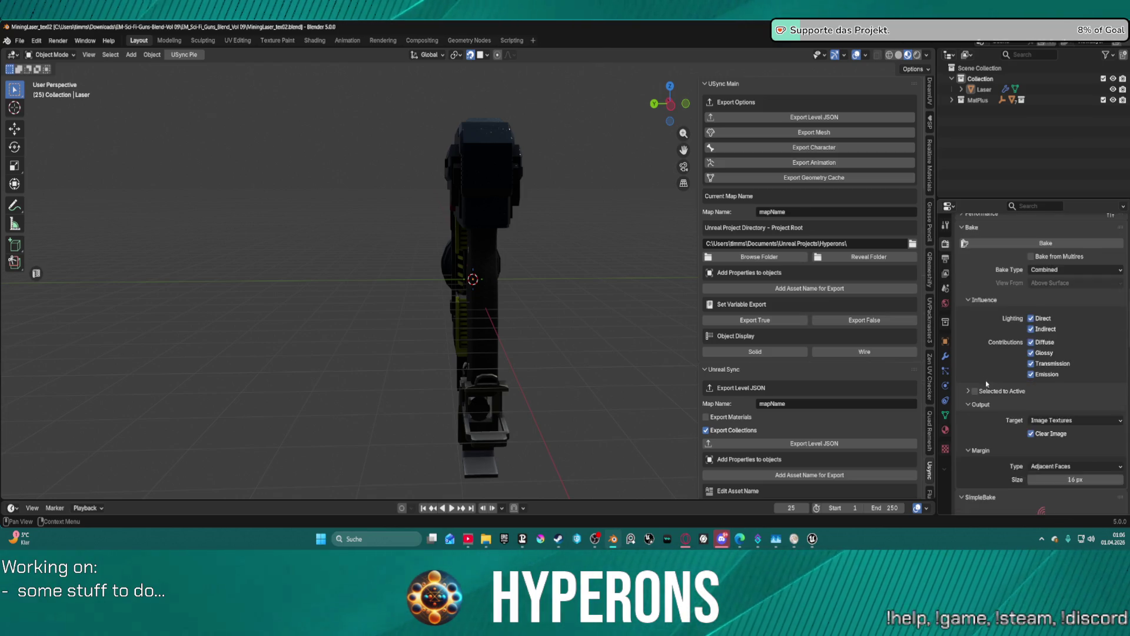
pyautogui.click(1058, 250)
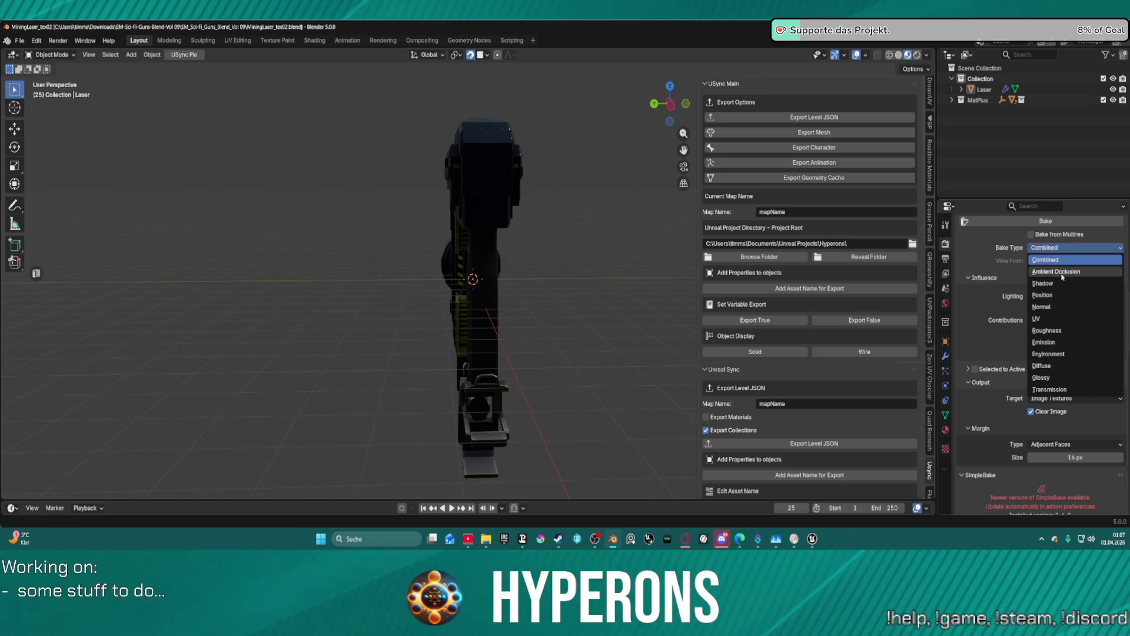
pyautogui.click(1060, 306)
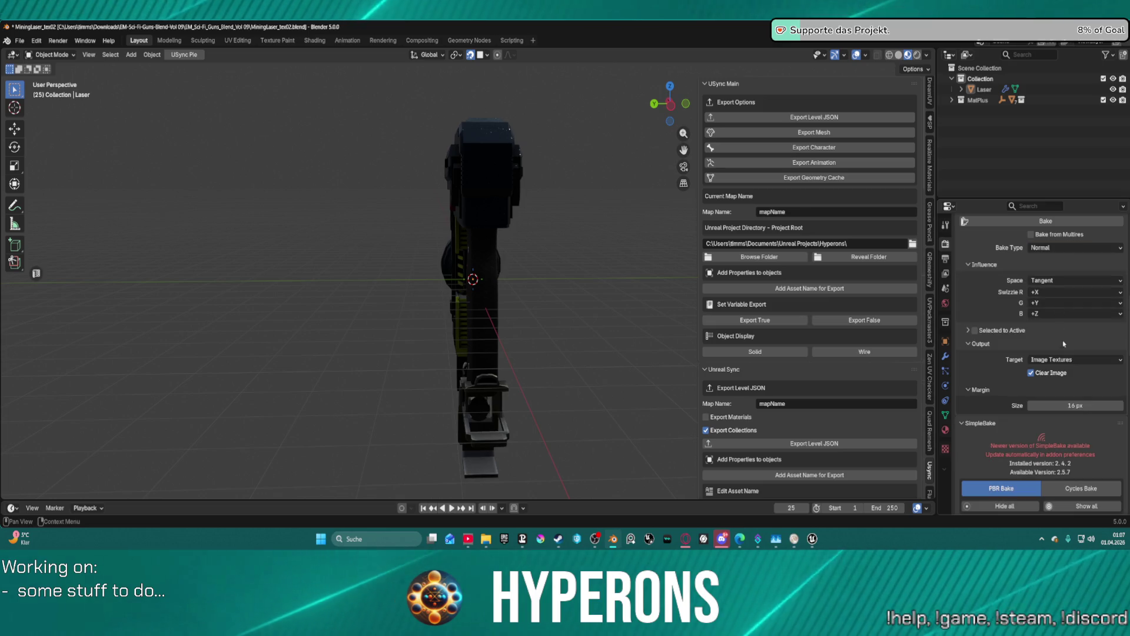
pyautogui.click(1054, 280)
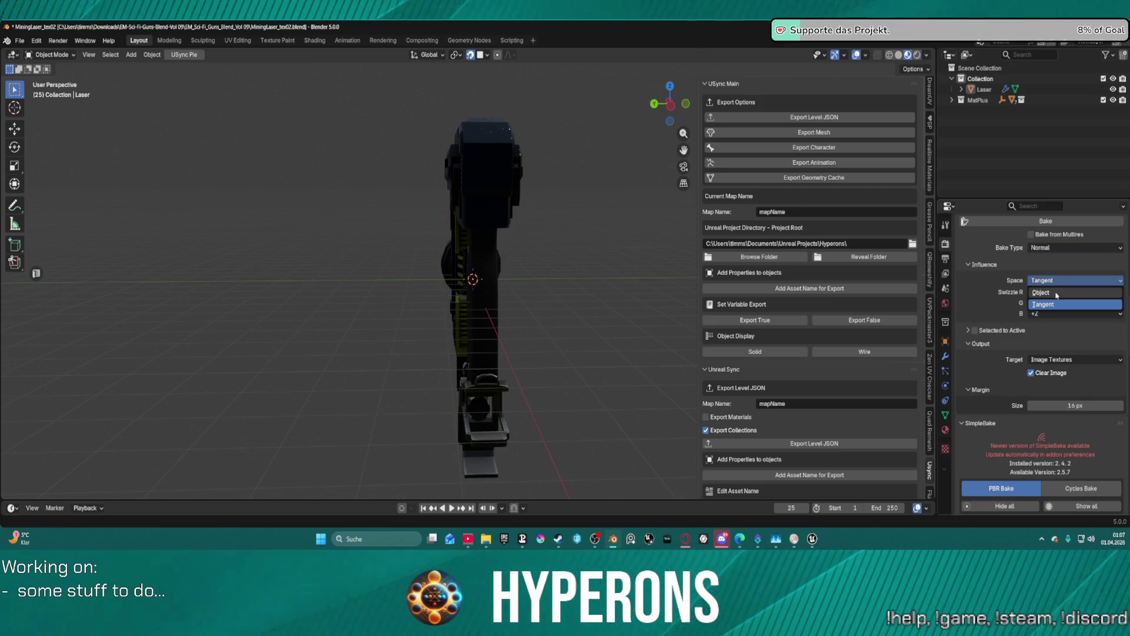
pyautogui.click(1057, 293)
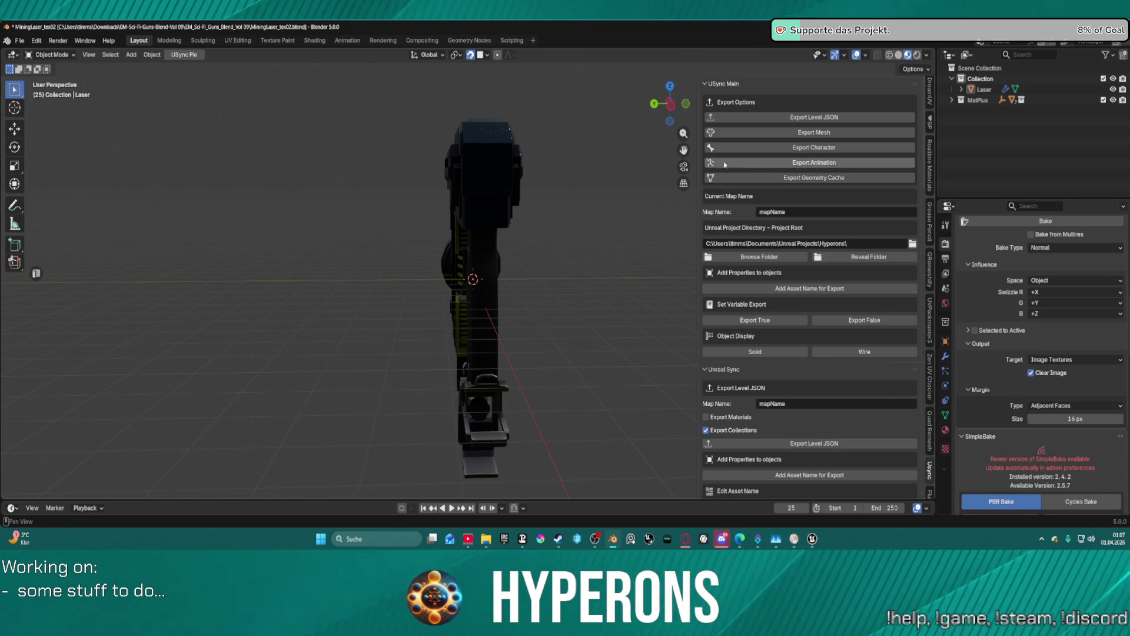
pyautogui.scroll(-5, 930, 468)
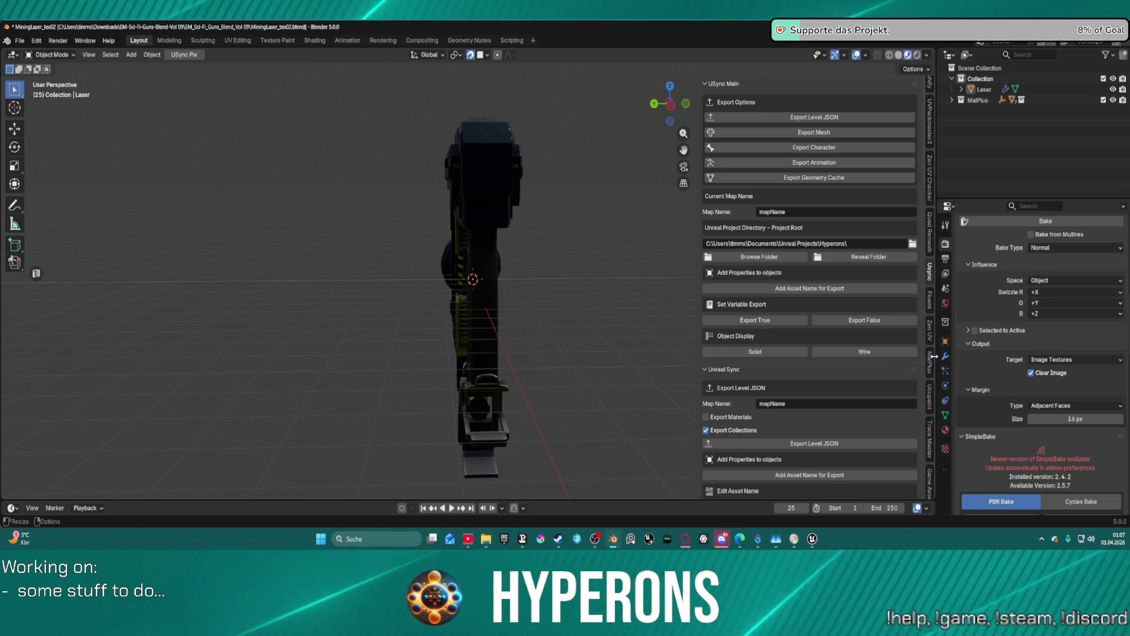
pyautogui.click(929, 357)
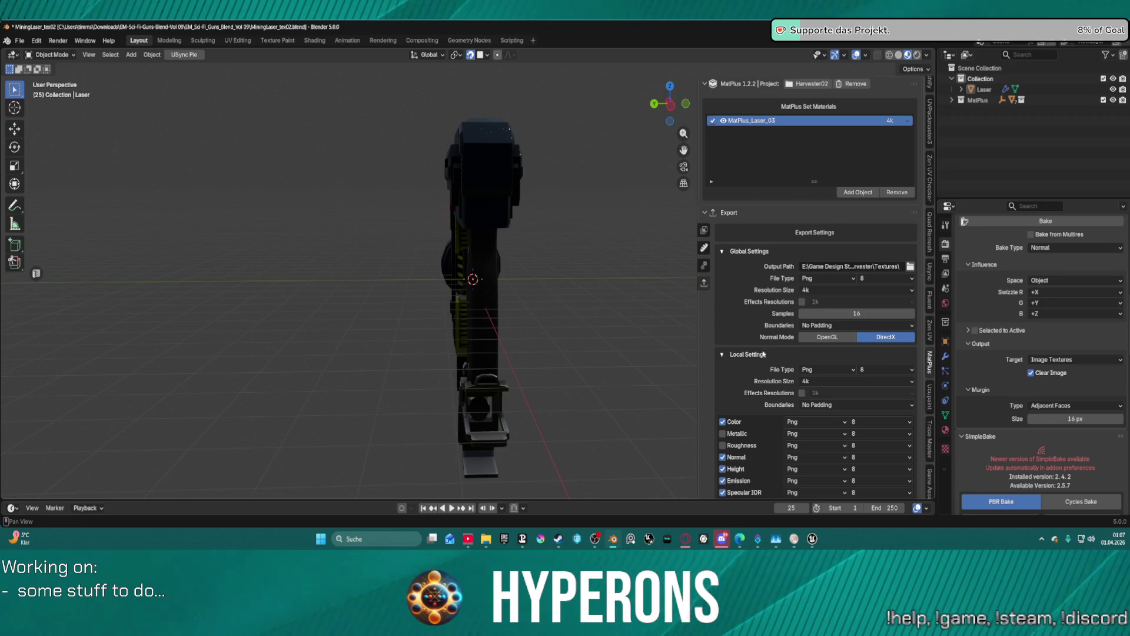
# Review the laser's MatPlus texture export settings, then return to the Unreal Editor.
pyautogui.click(704, 286)
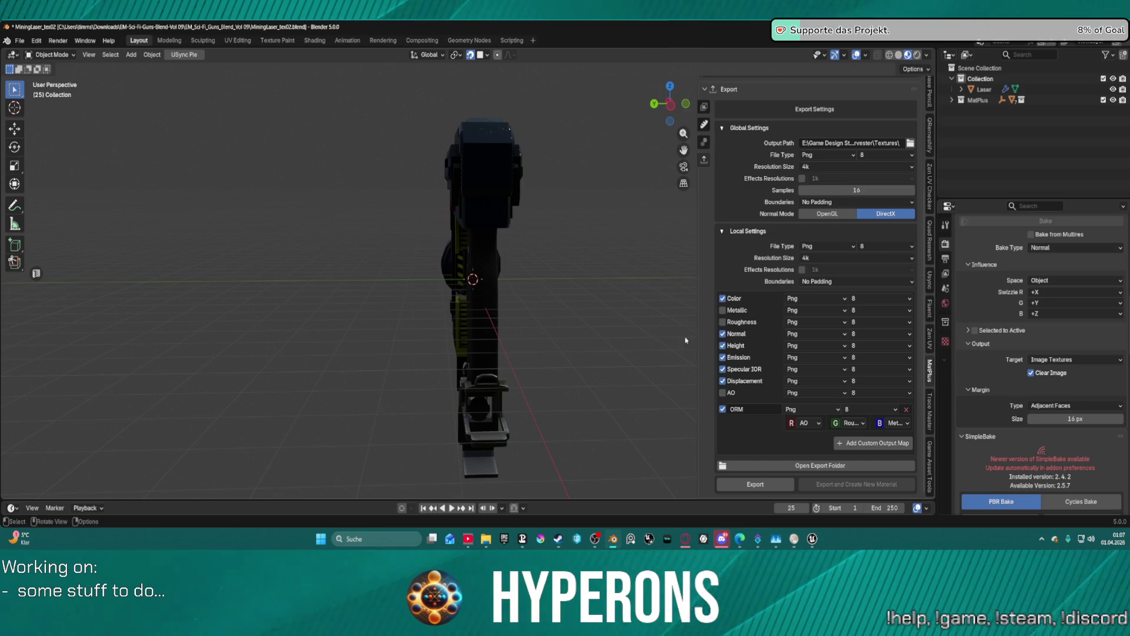
pyautogui.scroll(-4, 530, 252)
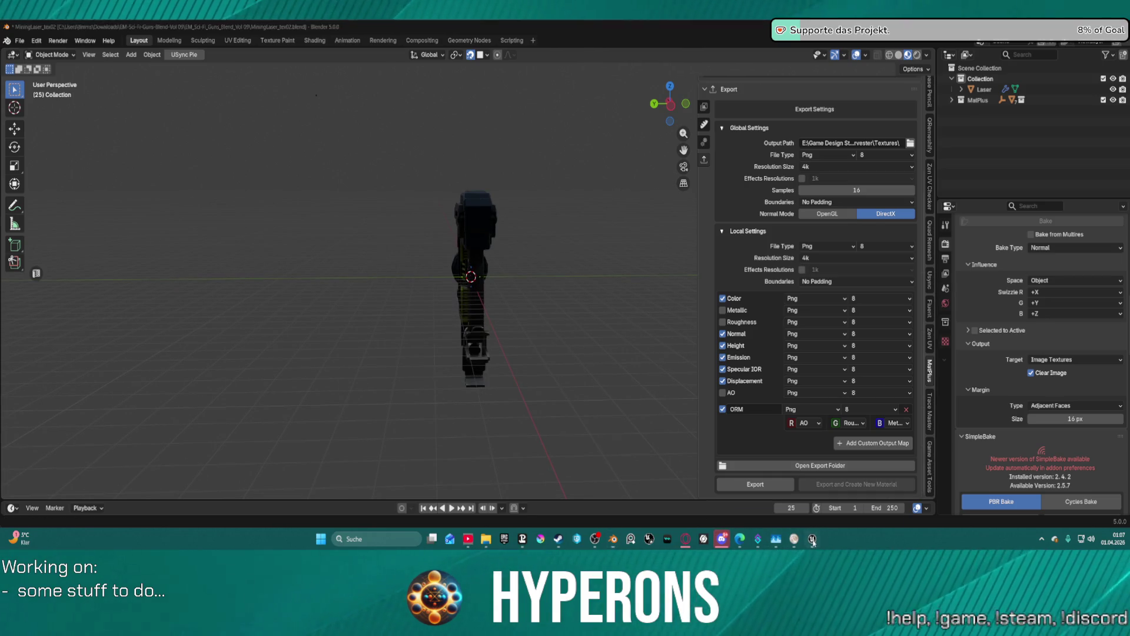
pyautogui.moveTo(813, 538)
pyautogui.click(830, 508)
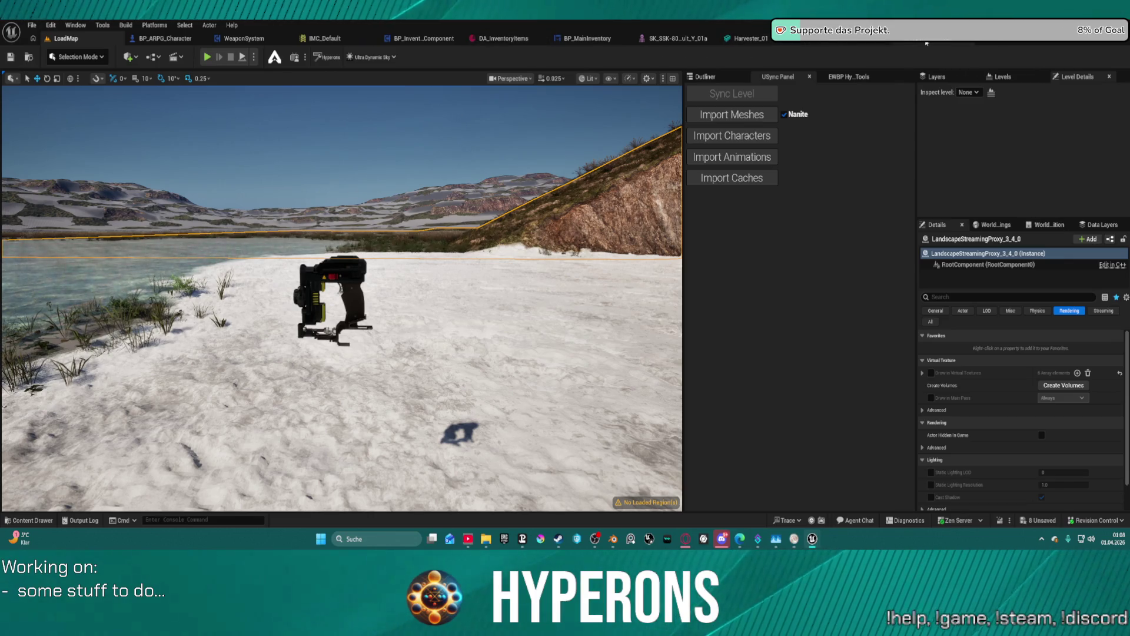
pyautogui.click(792, 43)
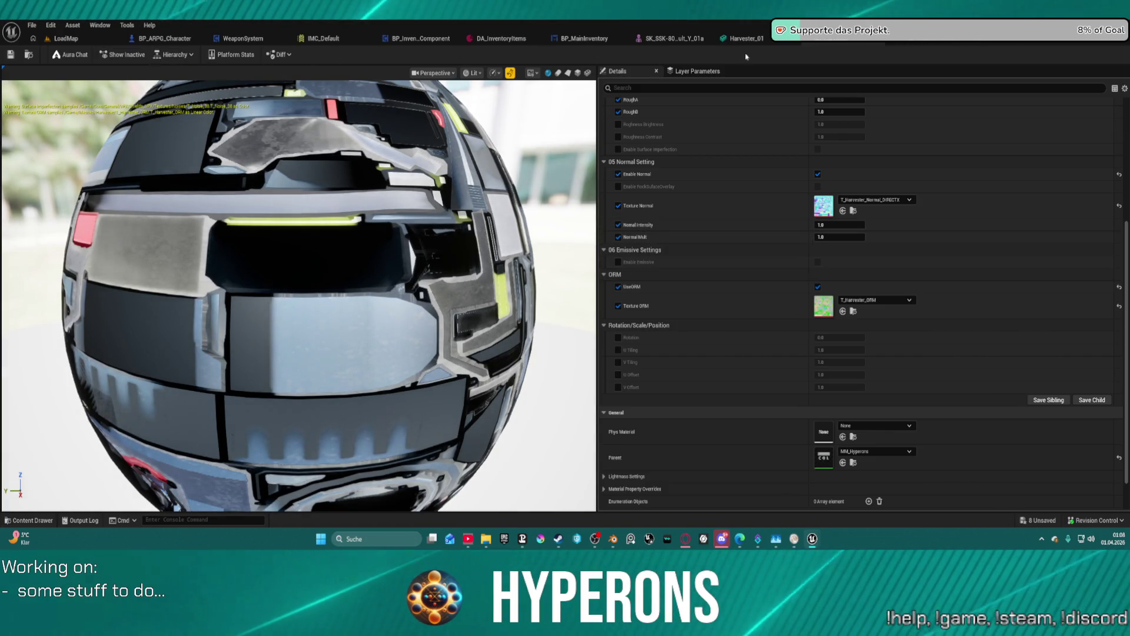
pyautogui.click(854, 38)
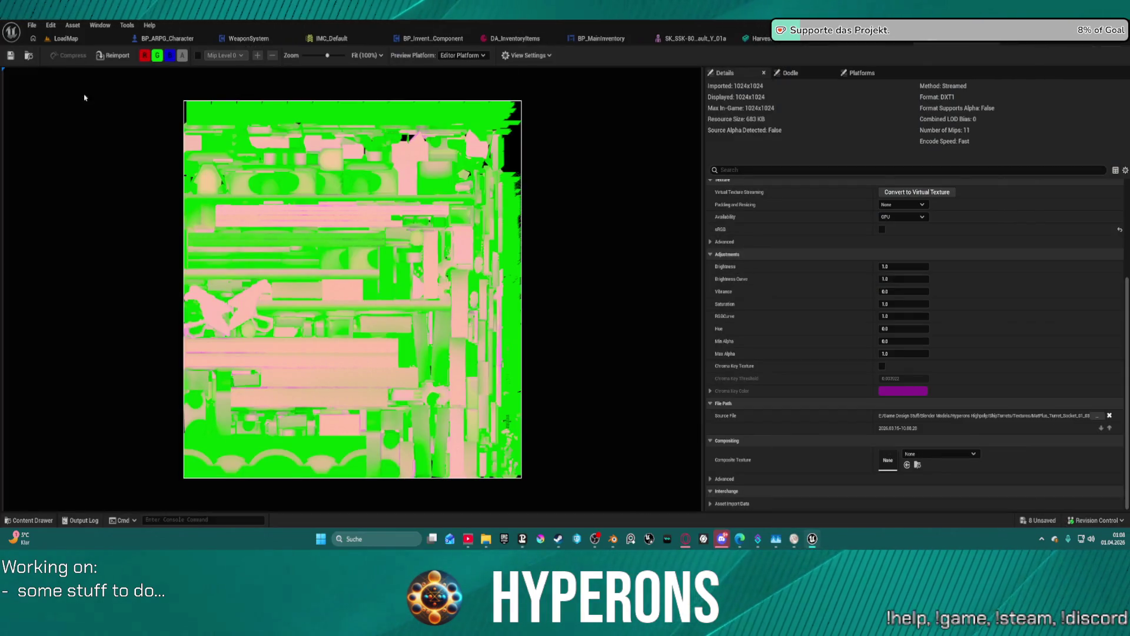
pyautogui.click(62, 38)
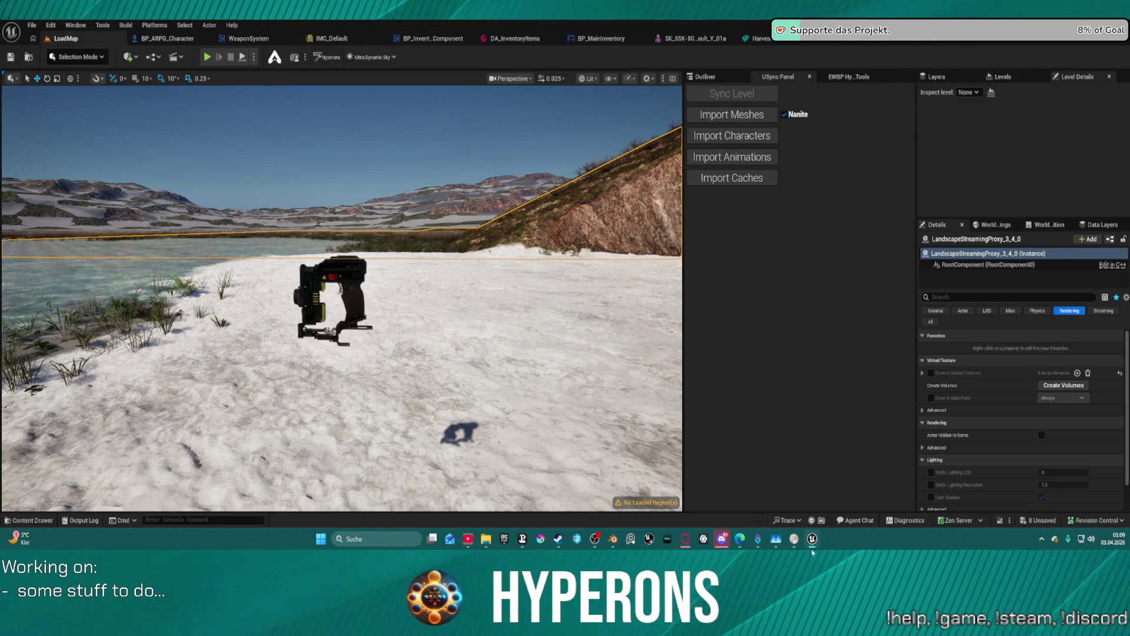
pyautogui.moveTo(776, 541)
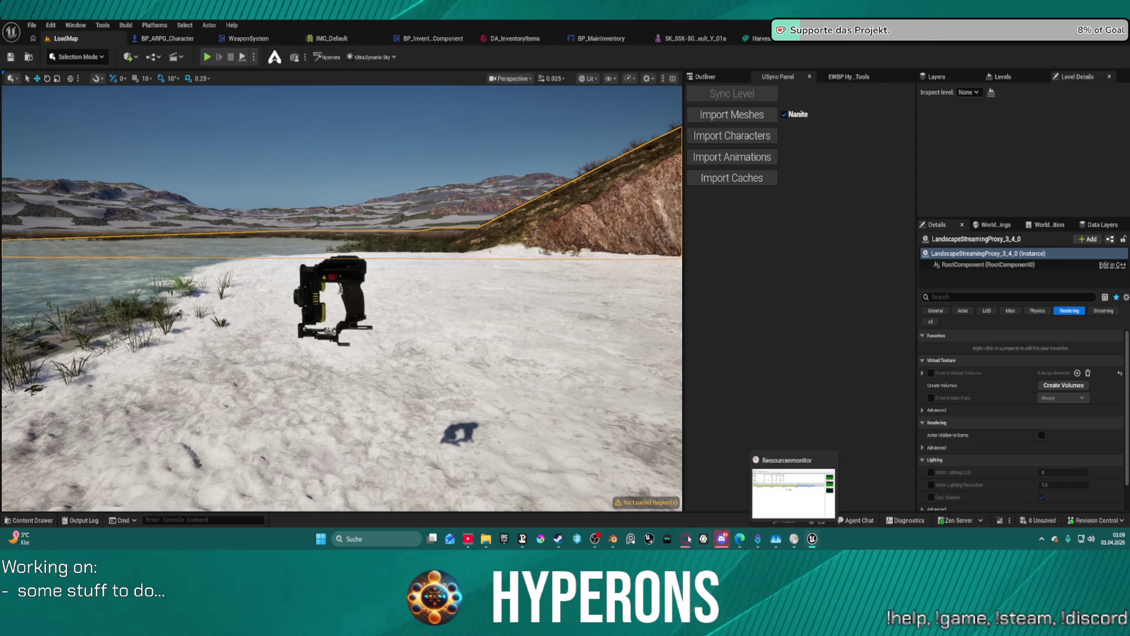
pyautogui.click(614, 541)
# Switch the MatPlus sidebar from Export to Layers and expand the Grip folder.
pyautogui.scroll(5, 443, 306)
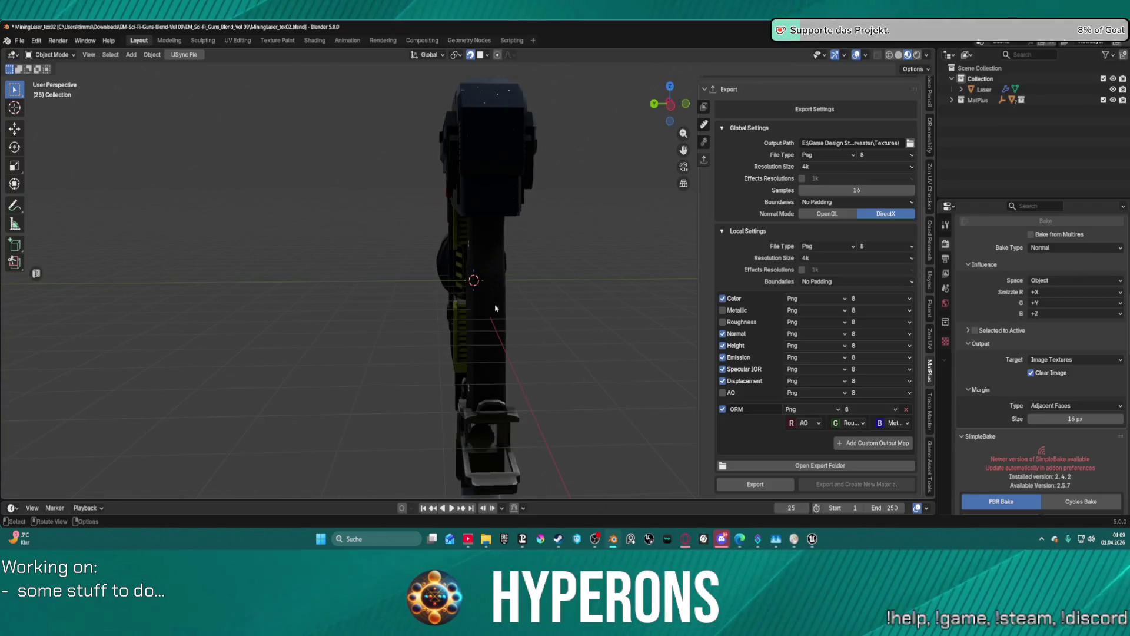
pyautogui.scroll(-4, 580, 289)
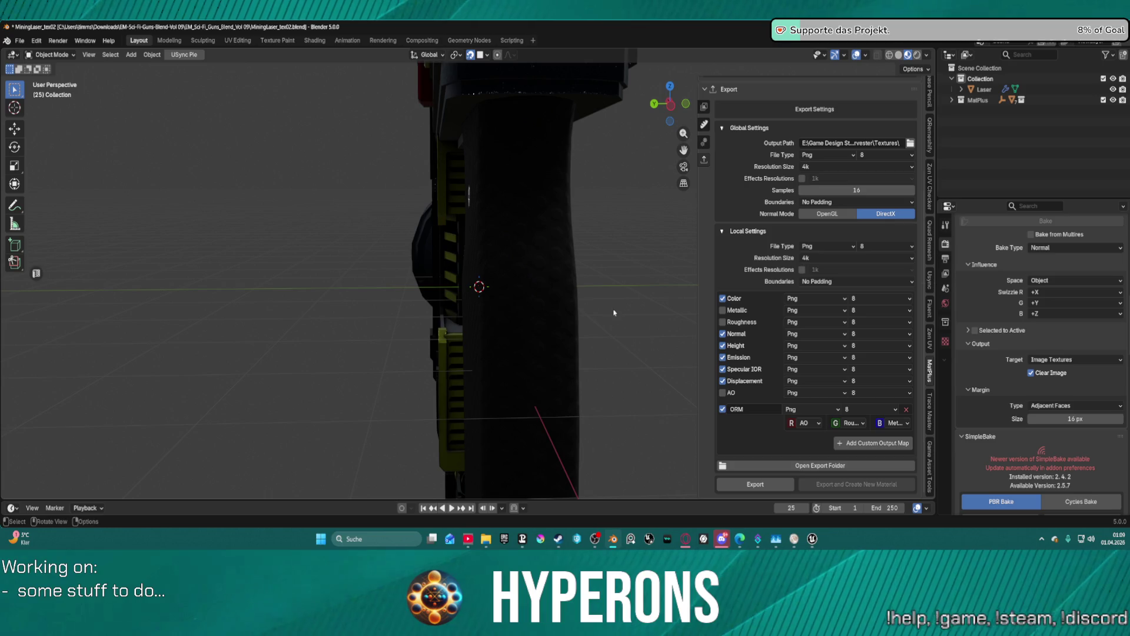
pyautogui.scroll(-3, 641, 188)
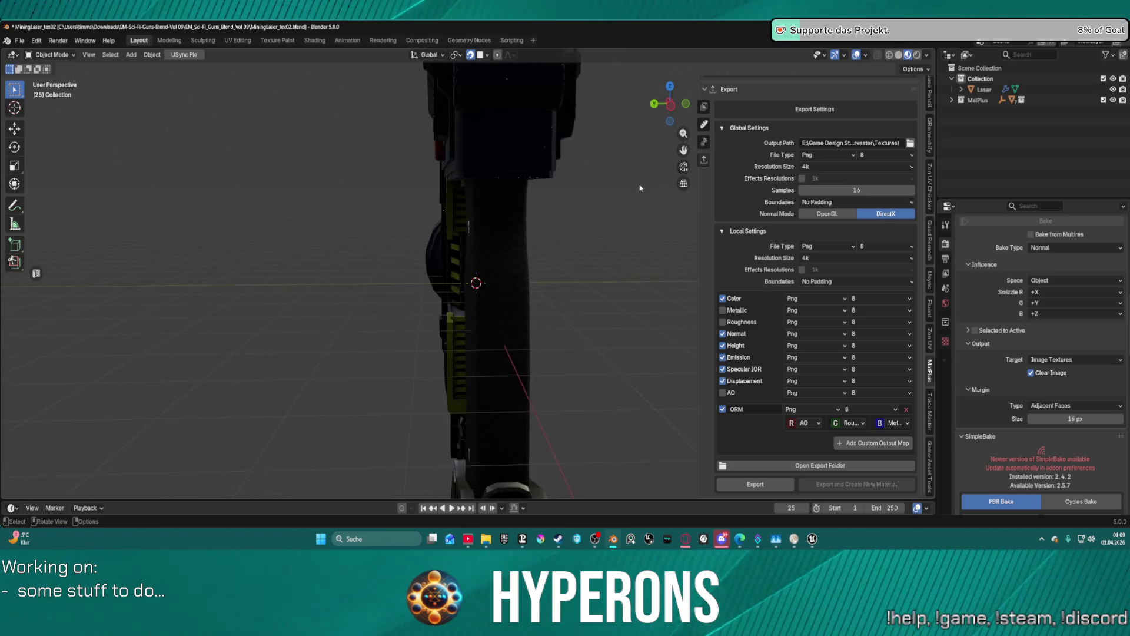
pyautogui.scroll(-3, 640, 188)
pyautogui.scroll(1, 705, 125)
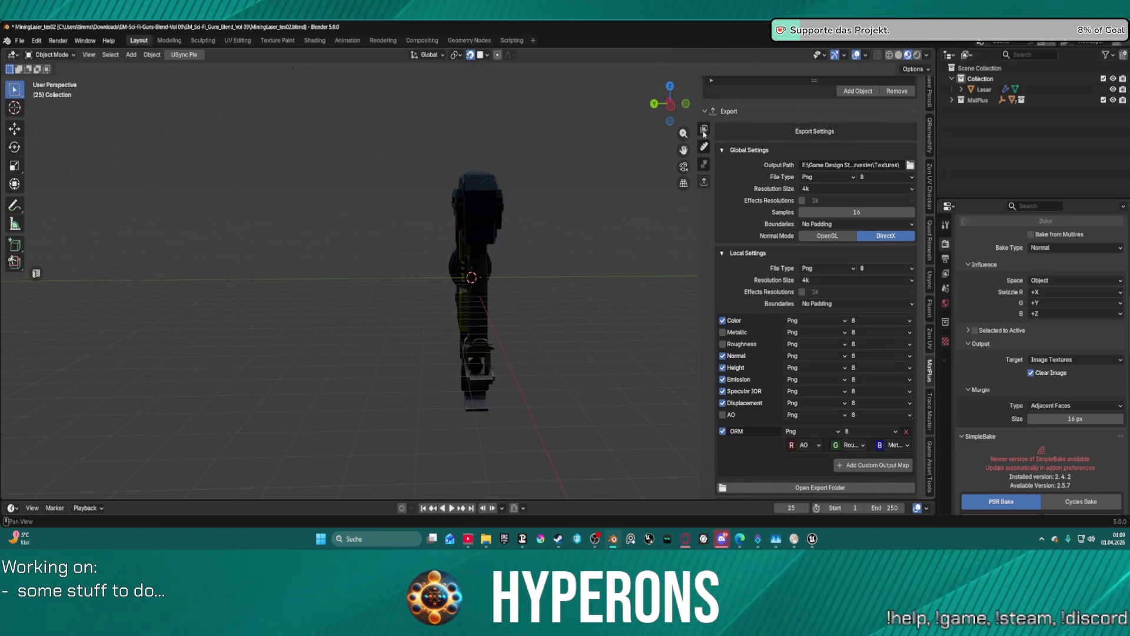
pyautogui.click(705, 129)
pyautogui.scroll(-5, 790, 254)
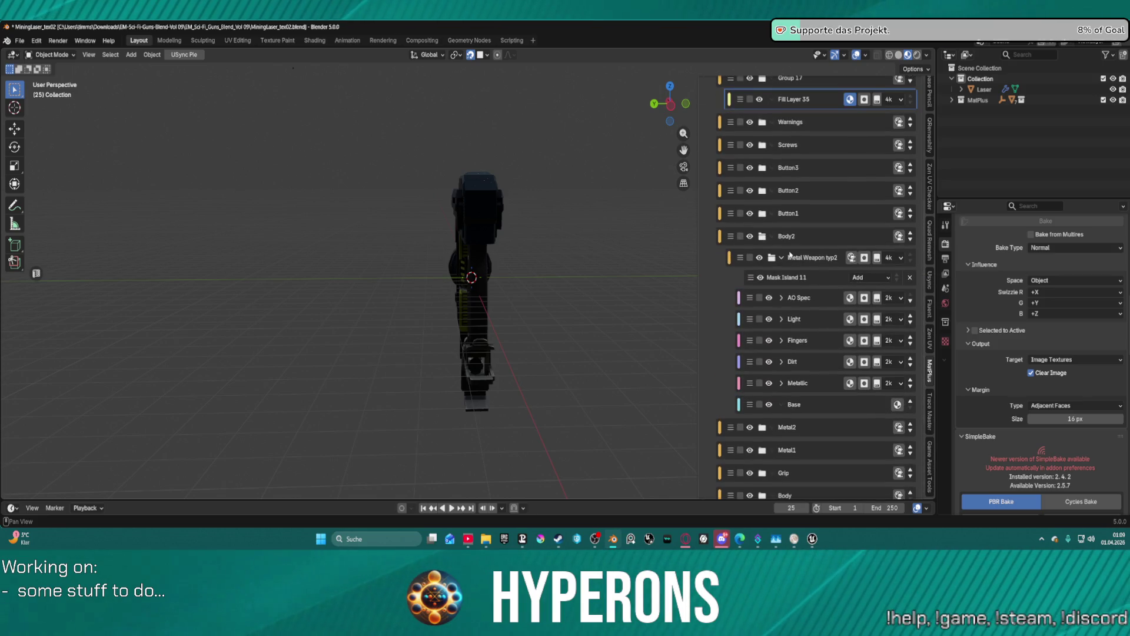
pyautogui.click(775, 475)
pyautogui.click(775, 474)
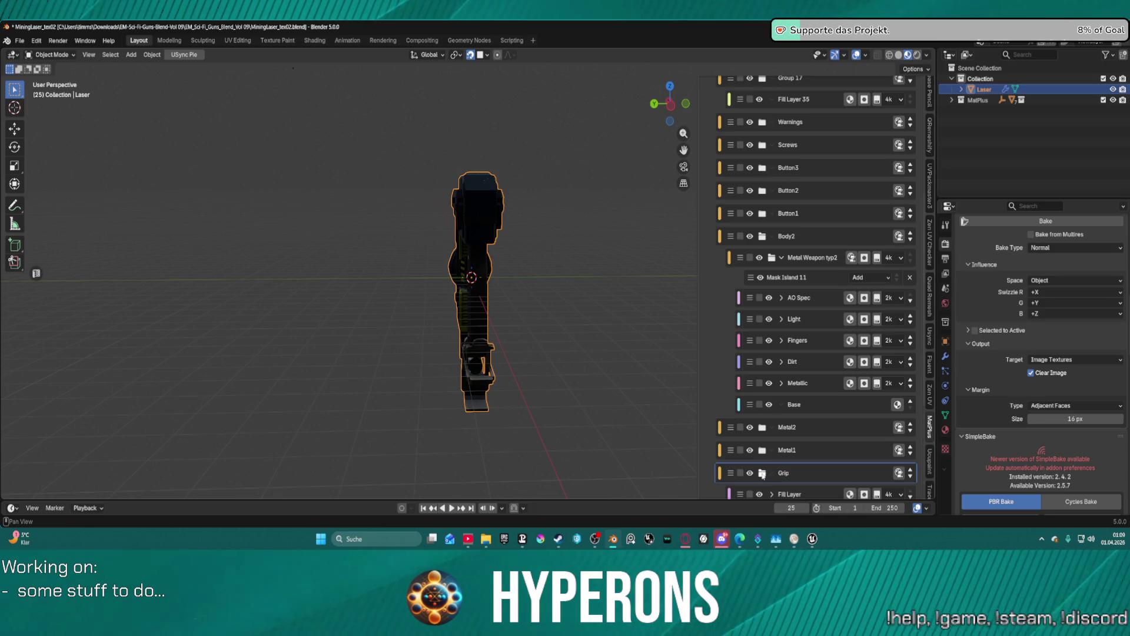
# Inspect the Fill Effect 1 layer's balance and contrast settings while orbiting the gun.
pyautogui.scroll(-5, 780, 448)
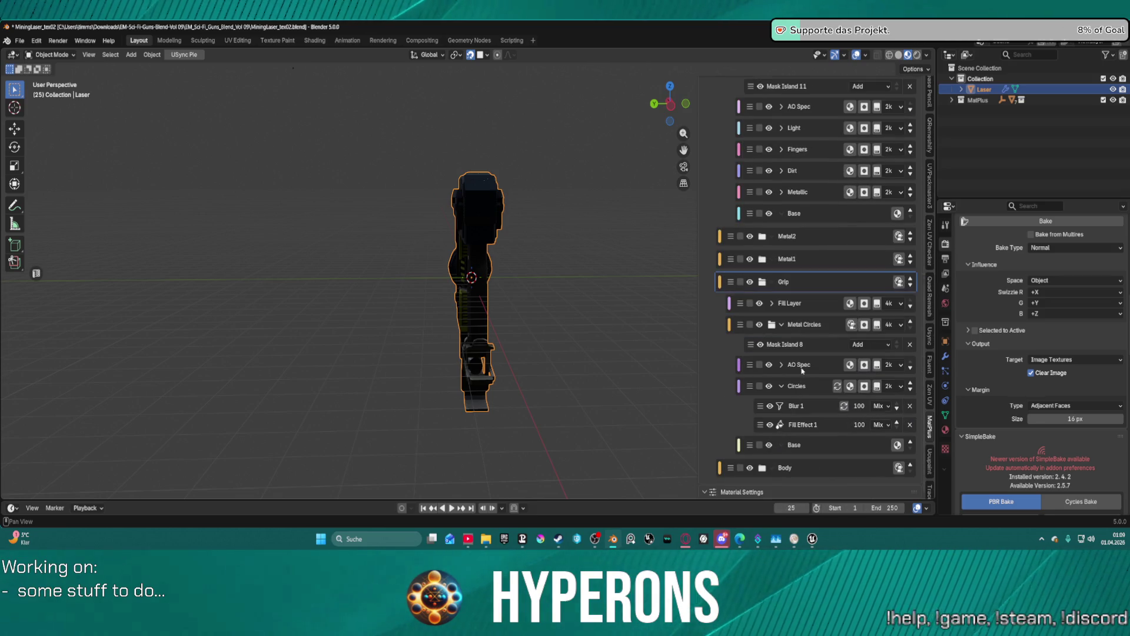
pyautogui.click(812, 426)
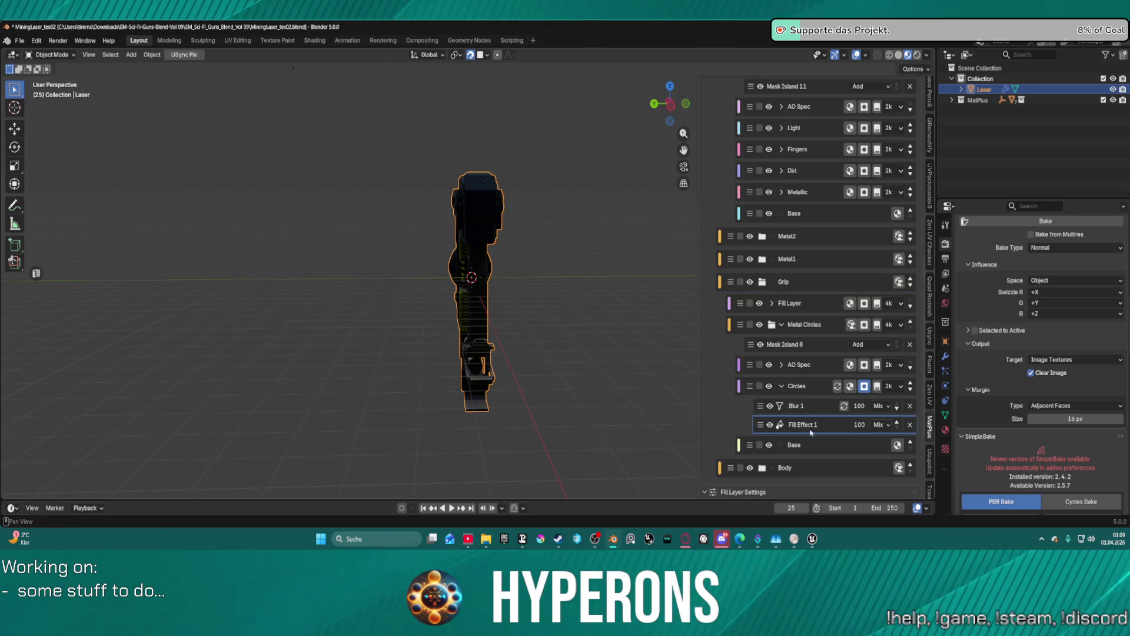
pyautogui.click(797, 445)
pyautogui.scroll(-6, 813, 429)
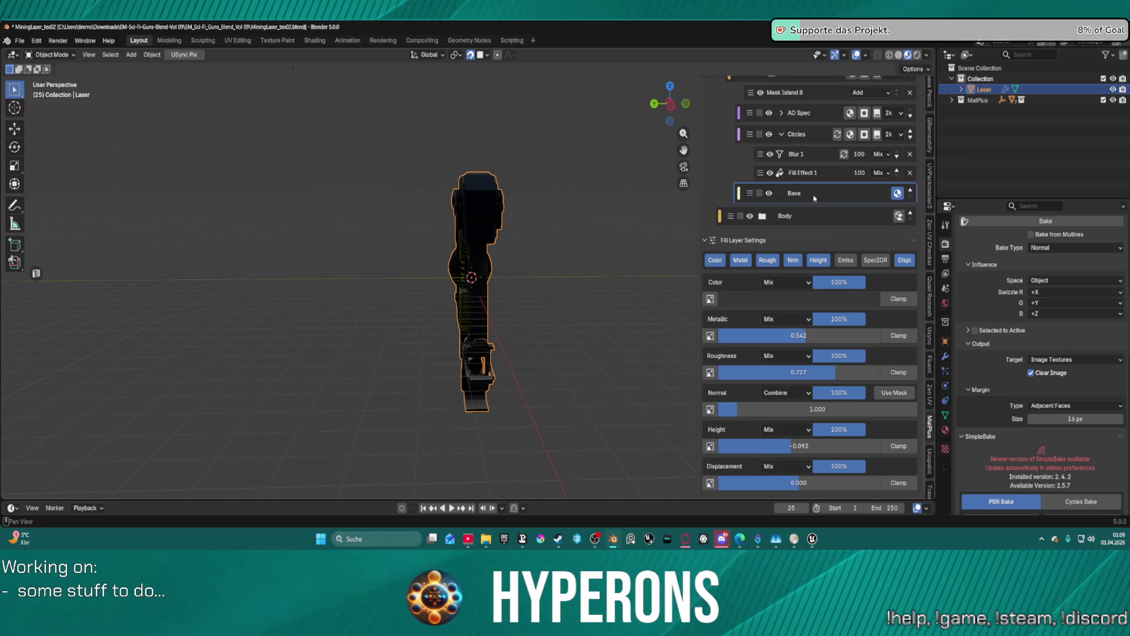
pyautogui.click(818, 173)
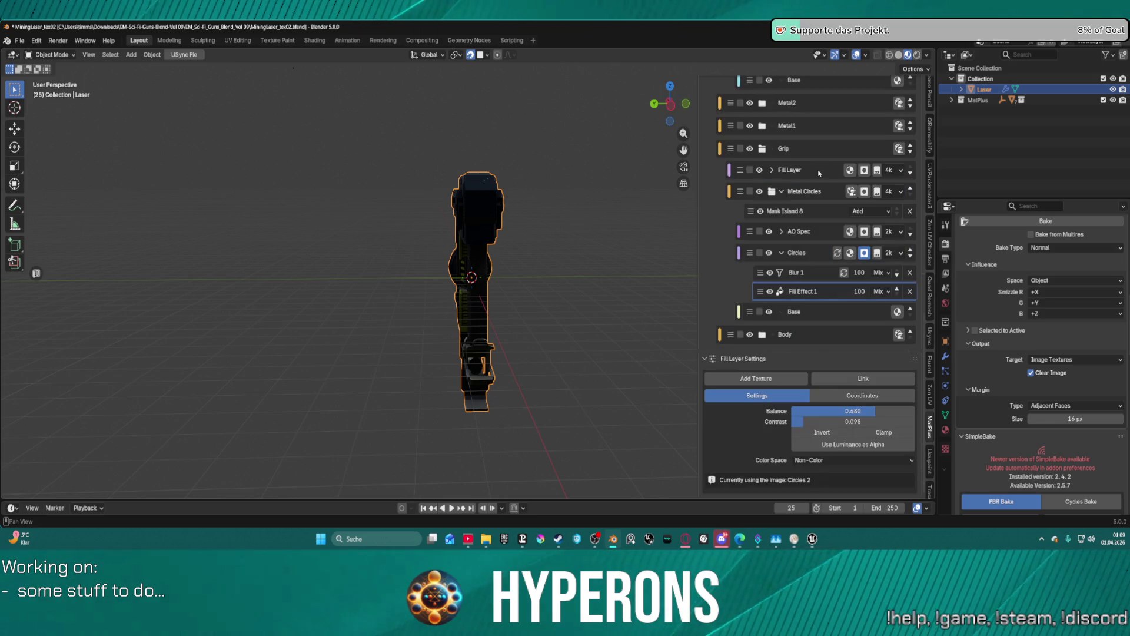
pyautogui.moveTo(565, 253); pyautogui.dragTo(623, 252, button='middle')
pyautogui.scroll(10, 624, 251)
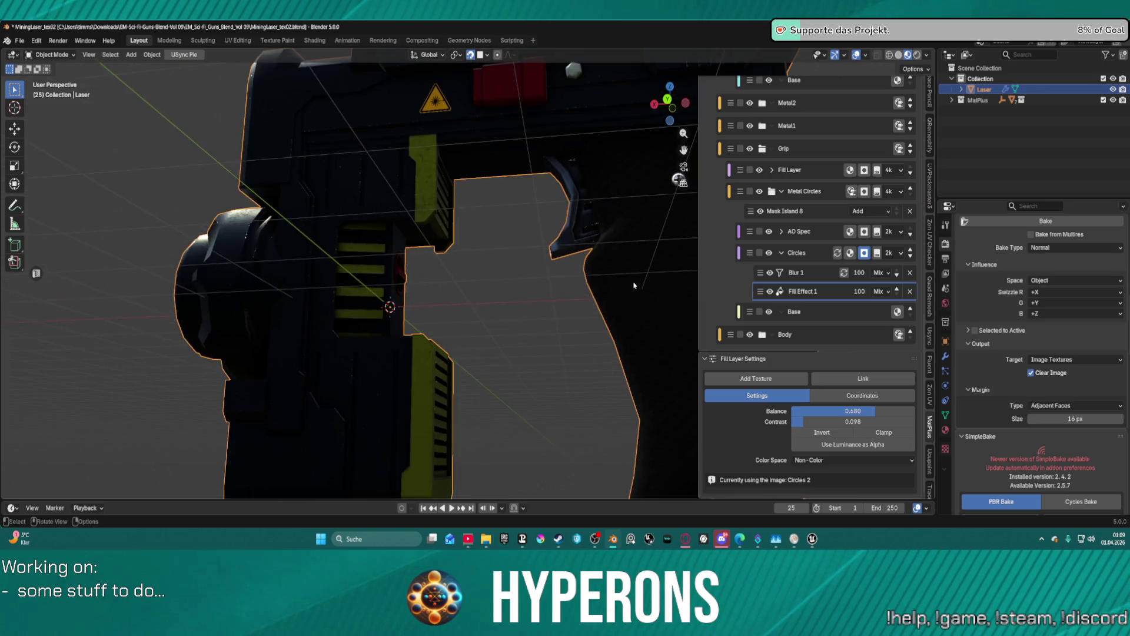
pyautogui.moveTo(625, 309); pyautogui.dragTo(528, 259, button='middle')
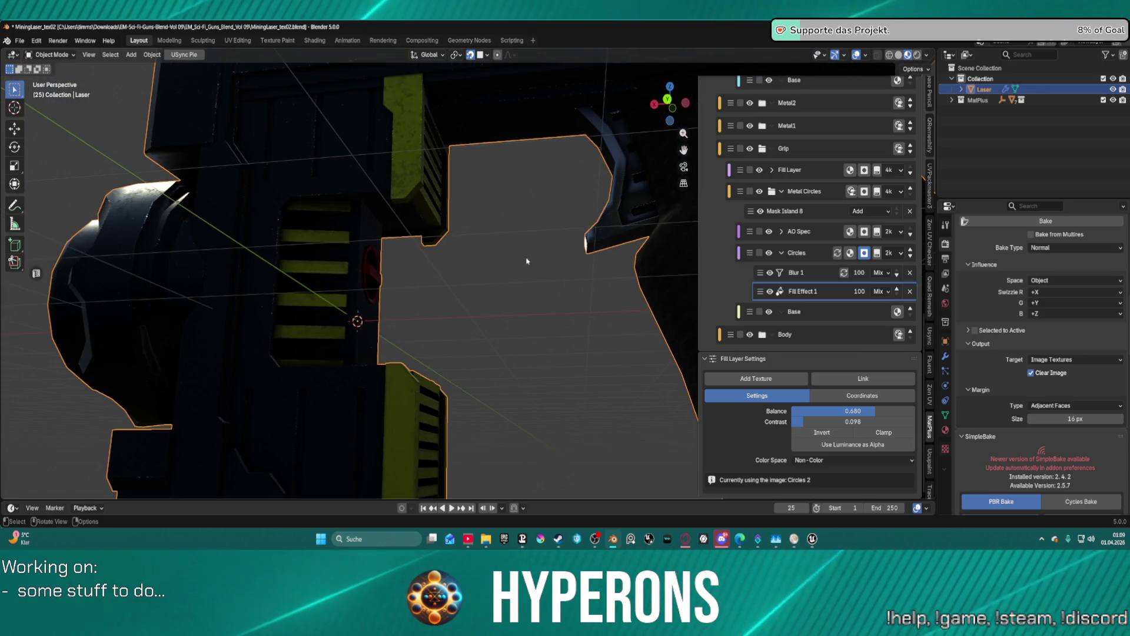
pyautogui.moveTo(542, 308)
pyautogui.mouseDown(button='middle')
pyautogui.moveTo(538, 351)
pyautogui.moveTo(577, 379)
pyautogui.moveTo(599, 373)
pyautogui.moveTo(526, 347)
pyautogui.moveTo(504, 259)
pyautogui.mouseUp(button='middle')
pyautogui.scroll(-5, 538, 351)
pyautogui.scroll(5, 495, 236)
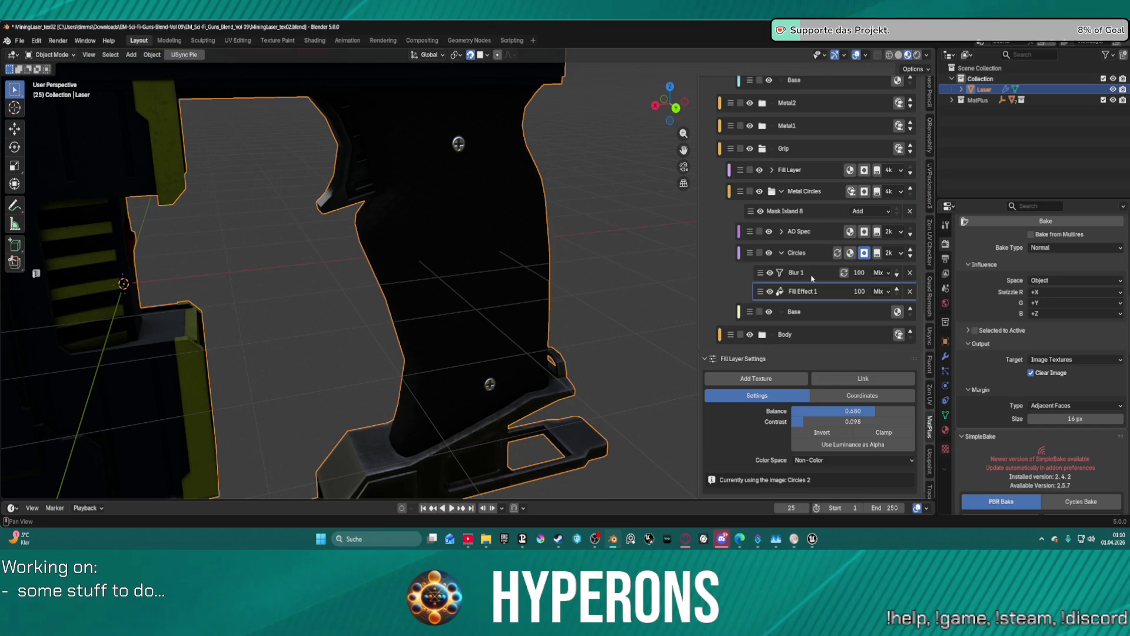
# Inspect the Blur 1 filter and the Circles layer in the Grip folder.
pyautogui.click(812, 277)
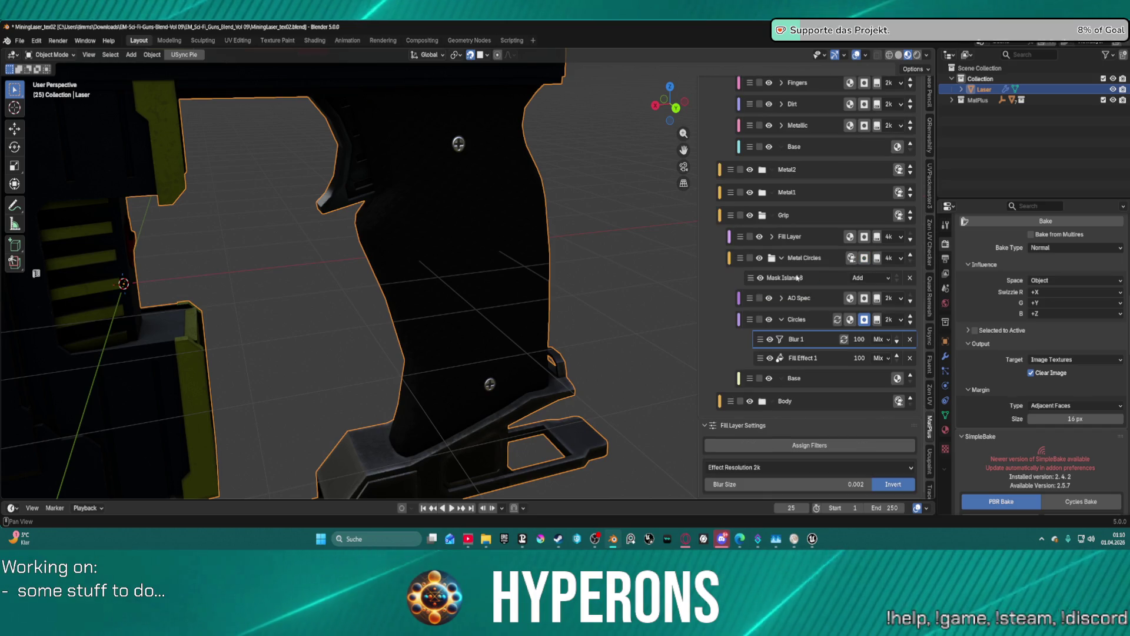
pyautogui.click(811, 318)
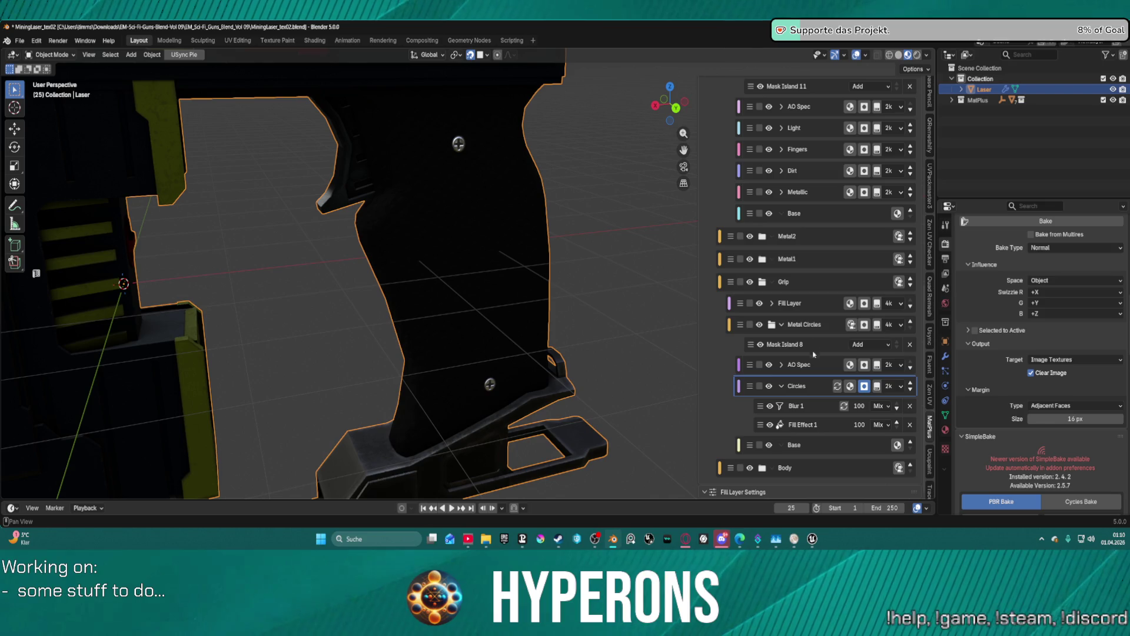
pyautogui.click(811, 412)
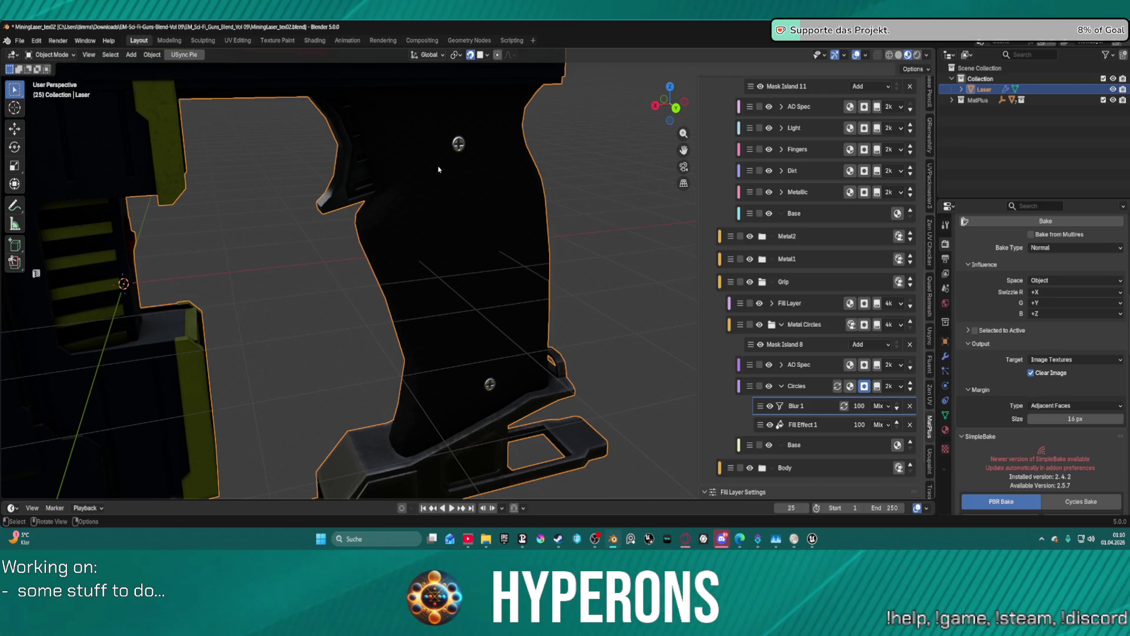
pyautogui.moveTo(438, 167); pyautogui.dragTo(444, 171, button='middle')
pyautogui.scroll(-1, 466, 222)
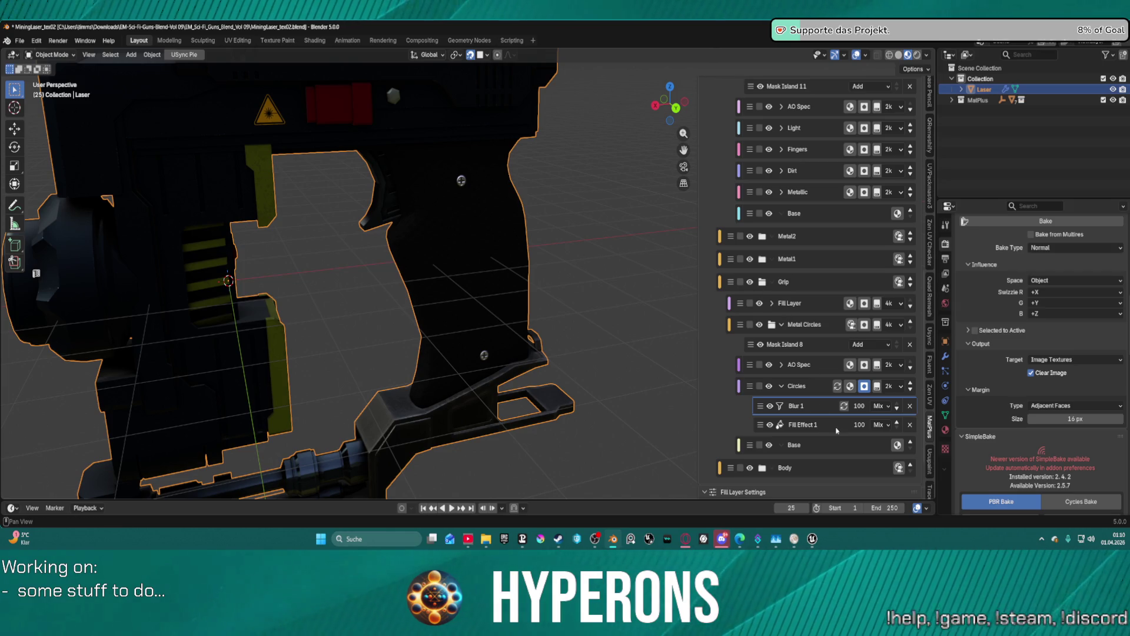
pyautogui.moveTo(813, 539)
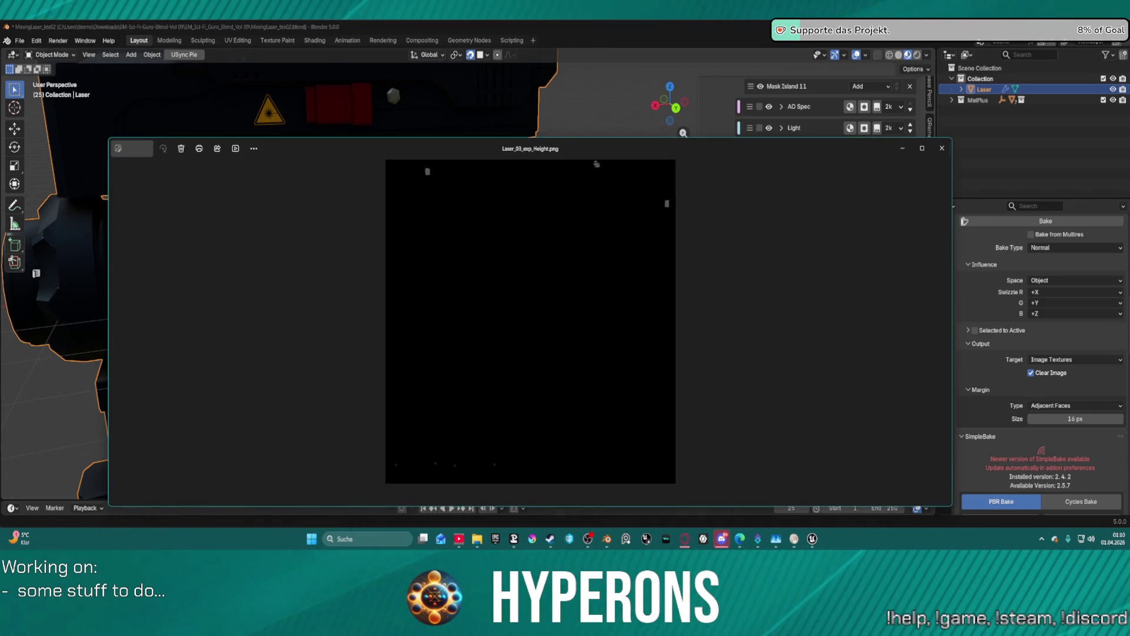
# Zoom through the exported Height and Emission PNG previews, then close both viewer windows.
pyautogui.scroll(1, 506, 469)
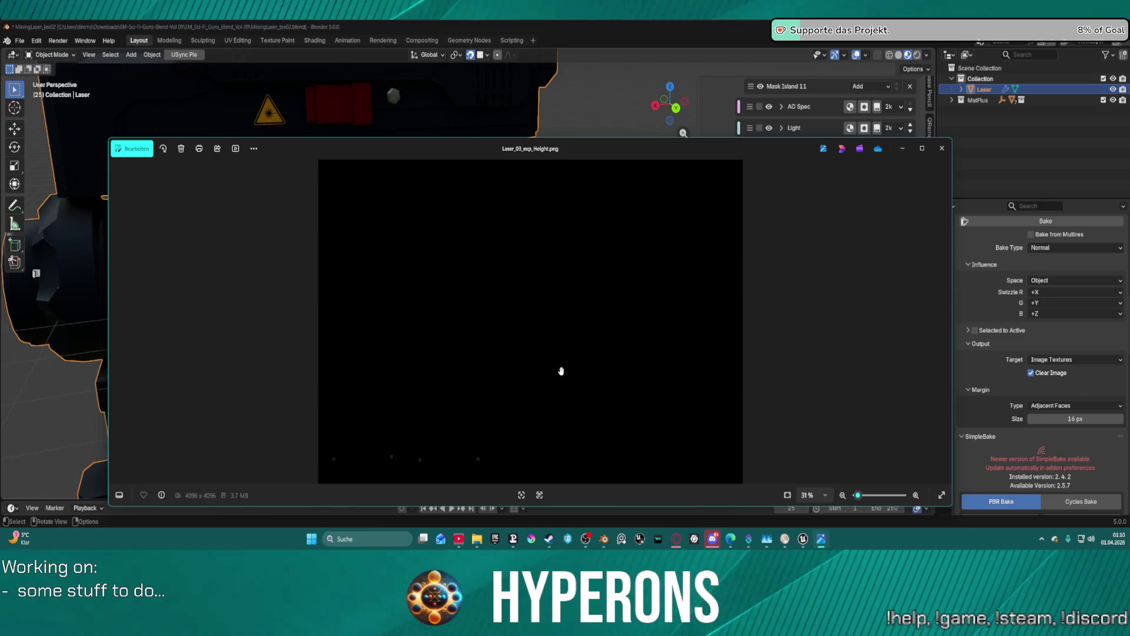
pyautogui.scroll(-1, 598, 302)
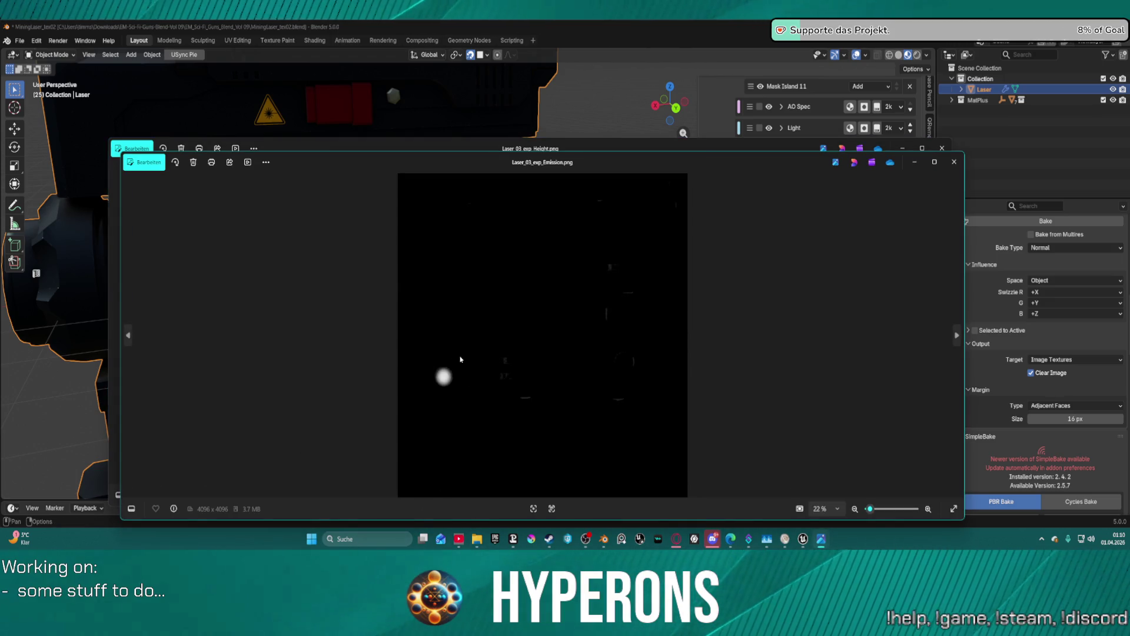
pyautogui.click(942, 148)
pyautogui.click(955, 162)
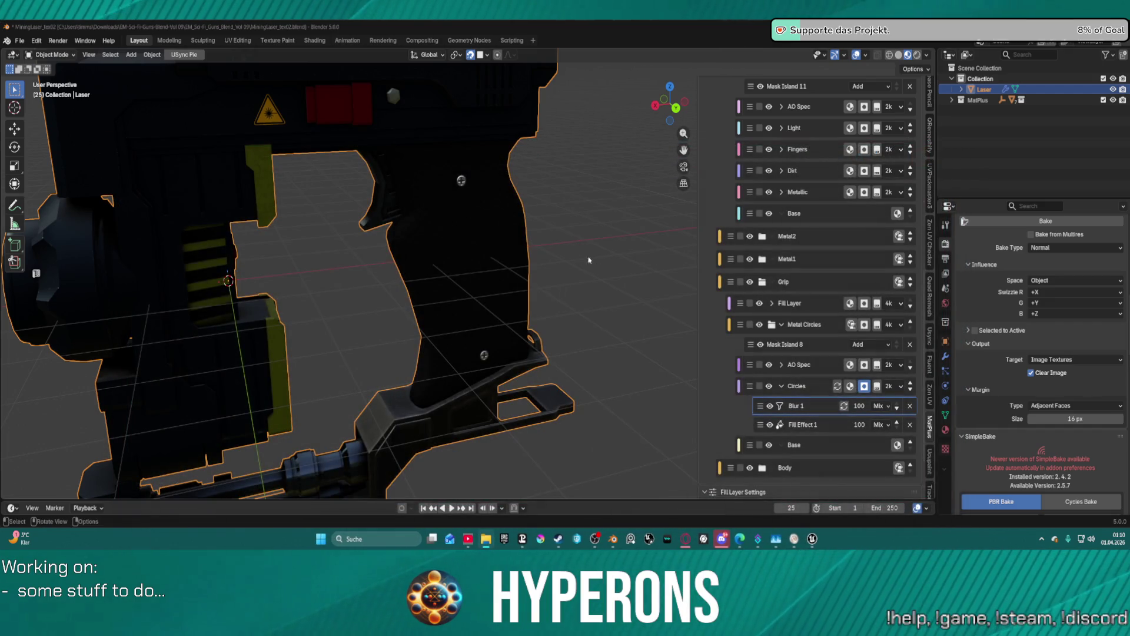
pyautogui.moveTo(530, 265); pyautogui.dragTo(415, 267, button='middle')
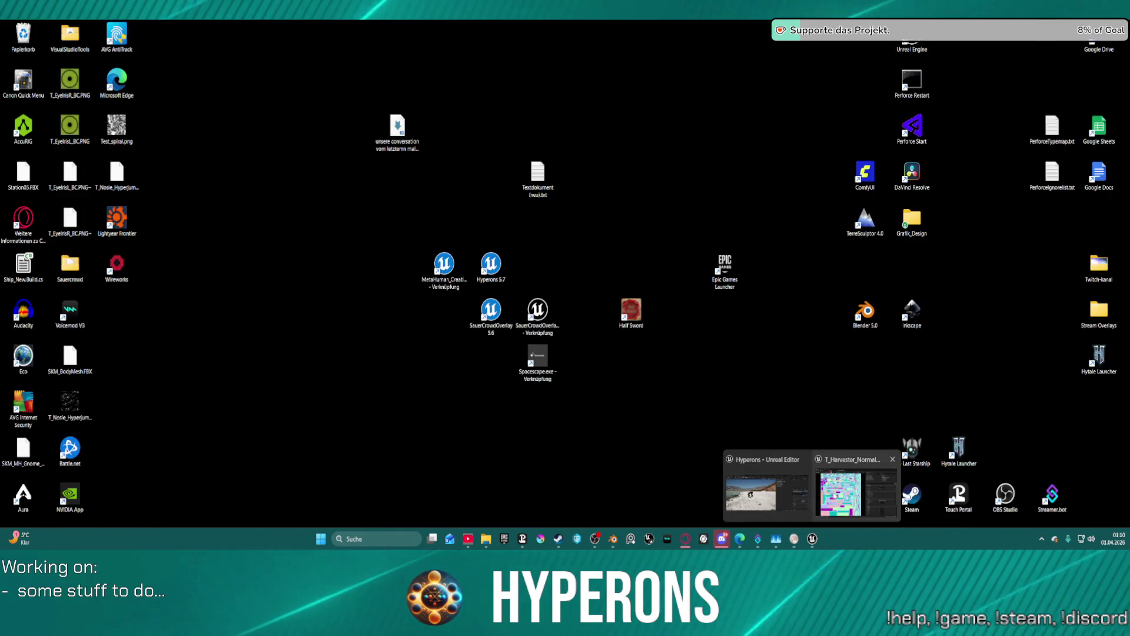
pyautogui.click(752, 495)
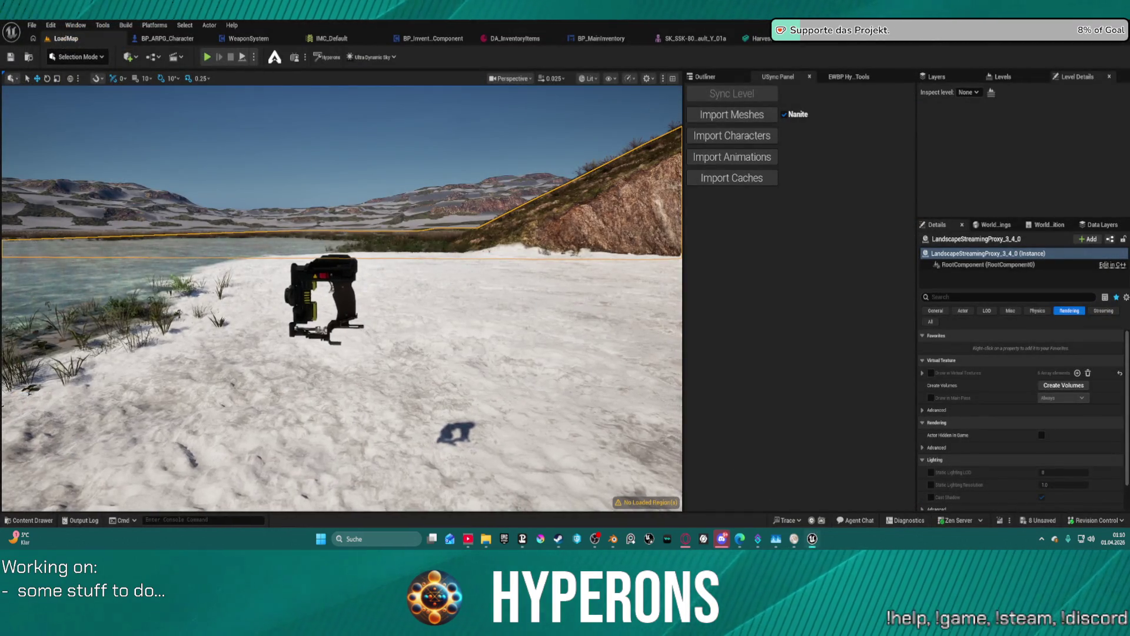
# Fly the camera close to the Harvester gun and maximize the MI_Harvester editor window.
pyautogui.moveTo(257, 269); pyautogui.dragTo(258, 270, button='right')
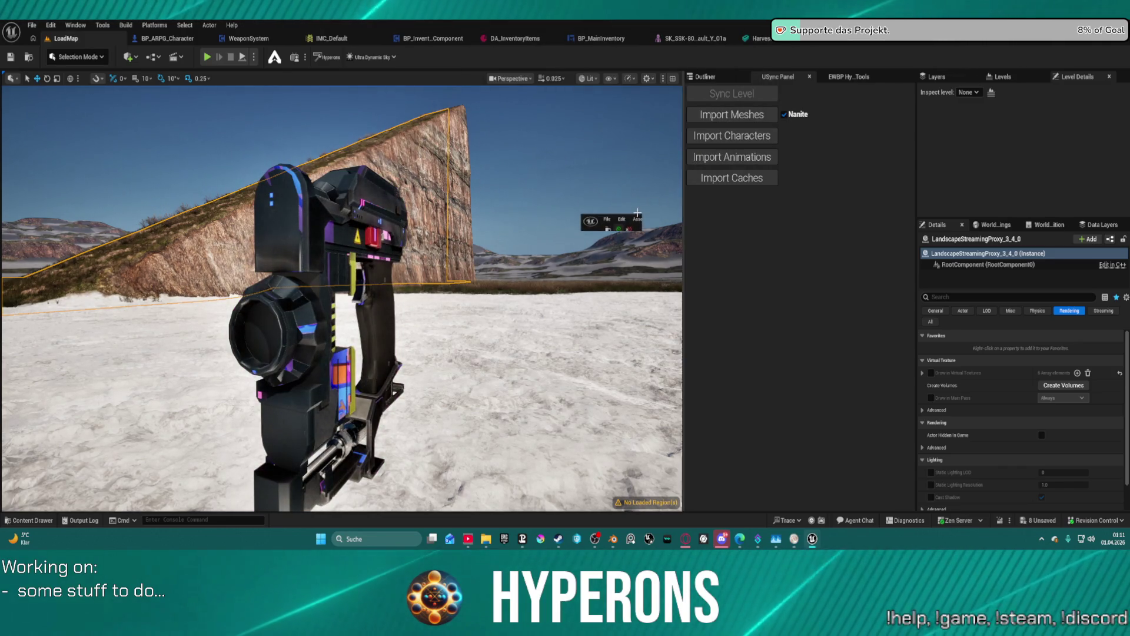
pyautogui.moveTo(638, 212); pyautogui.dragTo(924, 209)
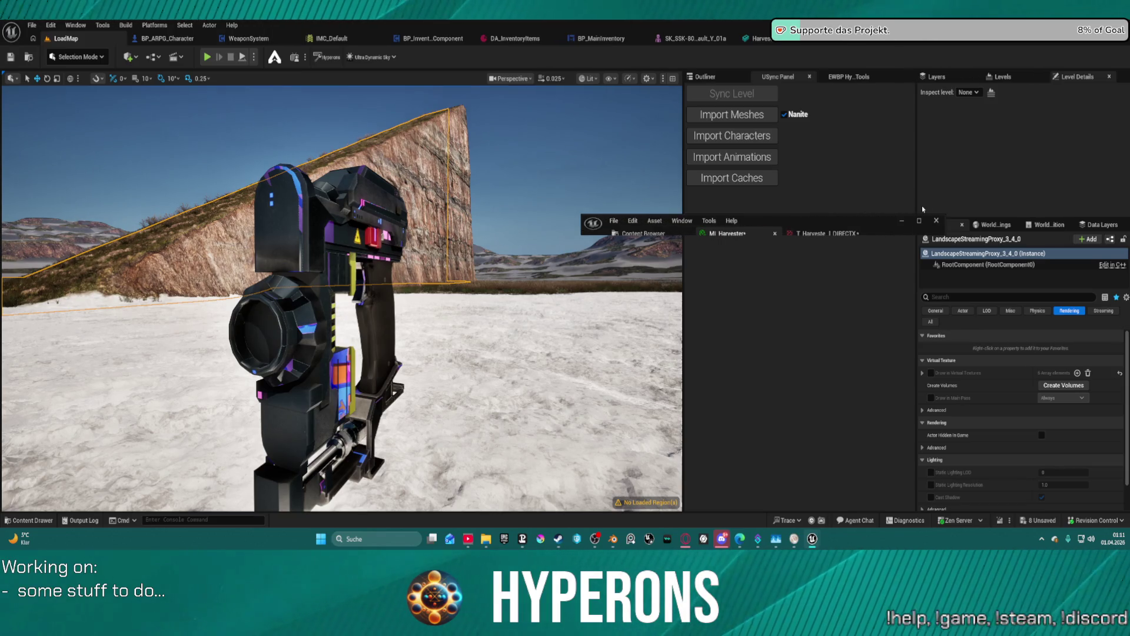
pyautogui.click(919, 221)
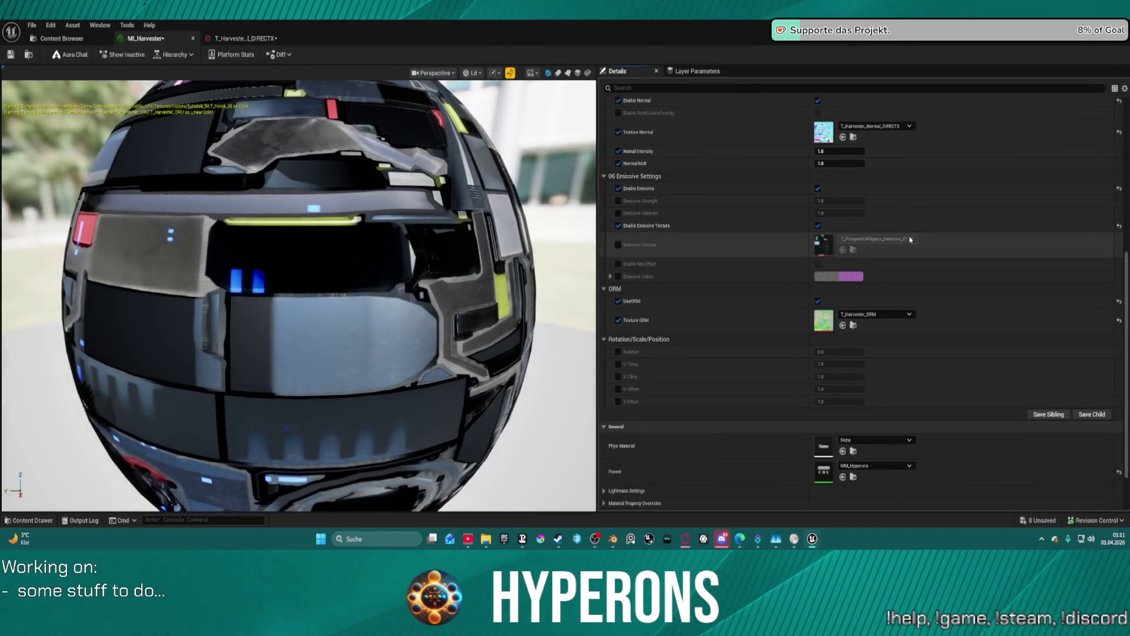
# Enable the Emissive Texture override in MI_Harvester and assign T_Harvester_Emission to it.
pyautogui.click(618, 245)
pyautogui.click(869, 239)
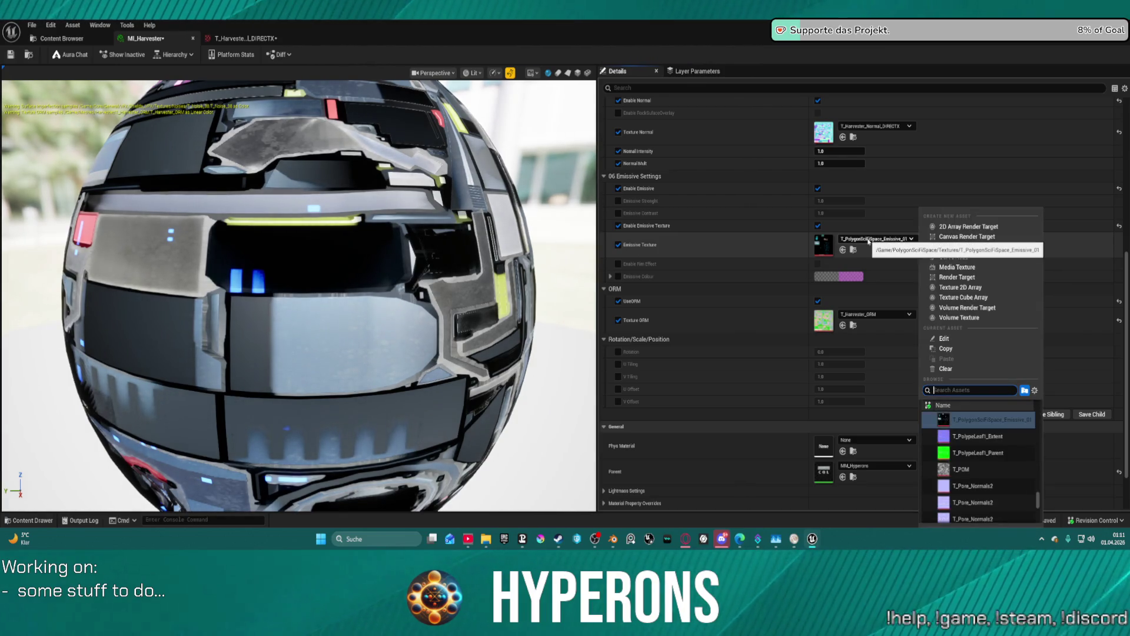
pyautogui.click(869, 240)
pyautogui.hotkey('ctrl', 'space')
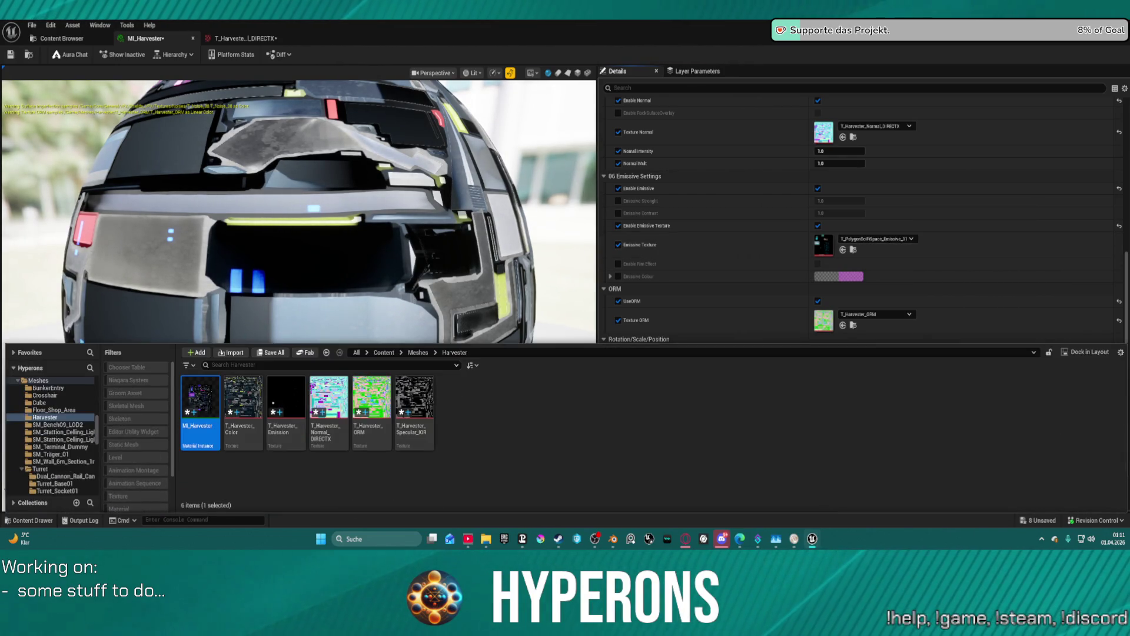
pyautogui.click(286, 403)
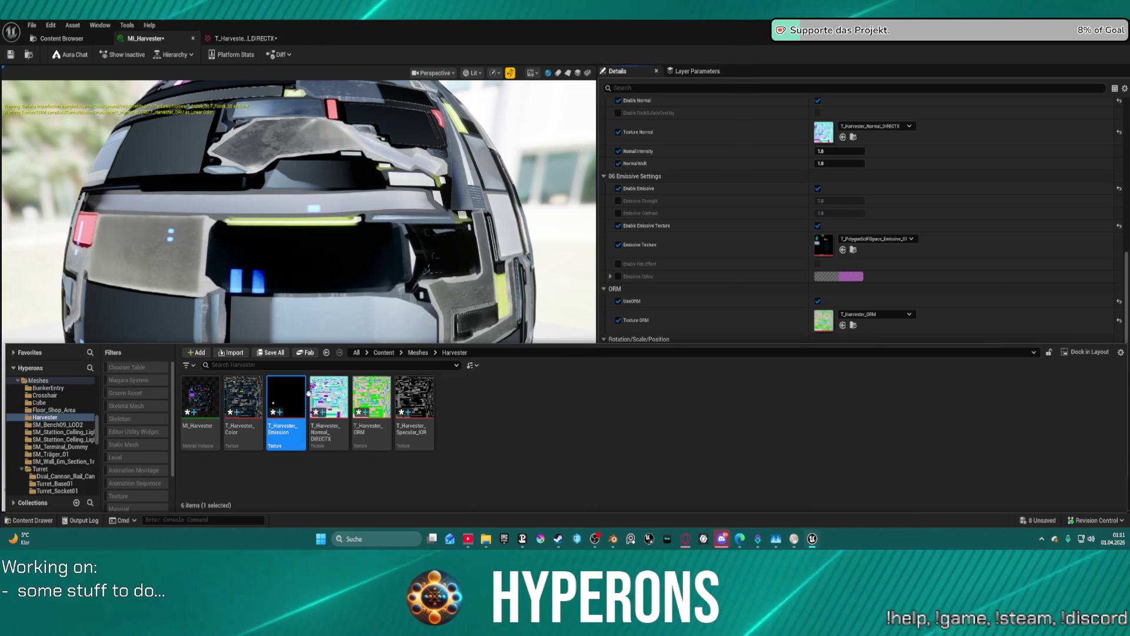
pyautogui.click(869, 312)
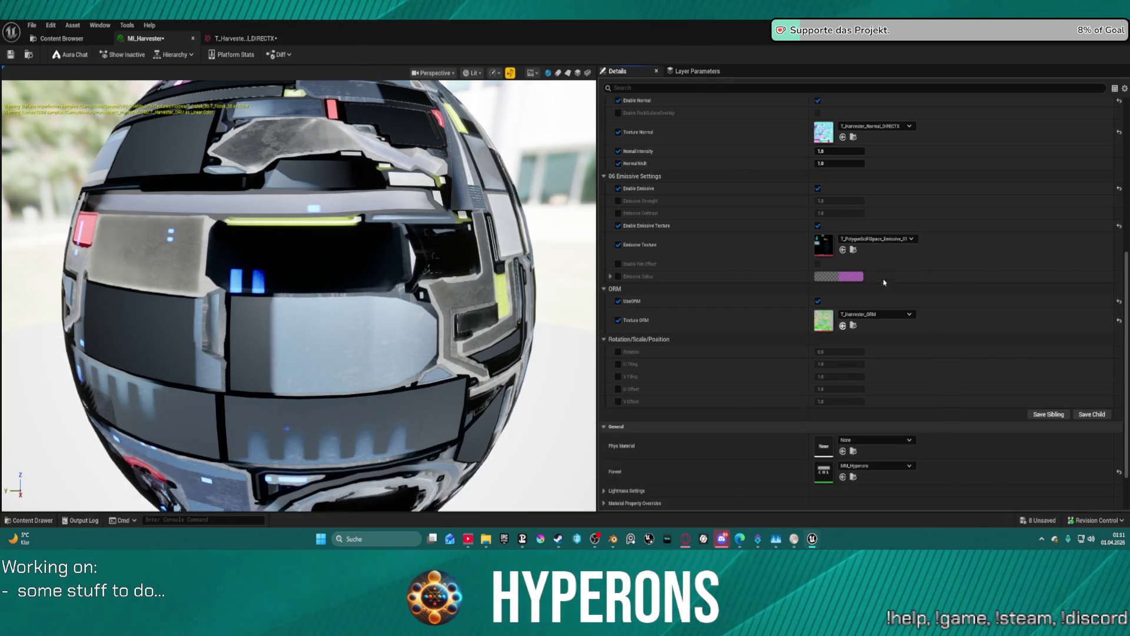
pyautogui.click(841, 250)
# Reopen MI_Harvester from the Content Browser, then return to the LoadMap level.
pyautogui.click(62, 38)
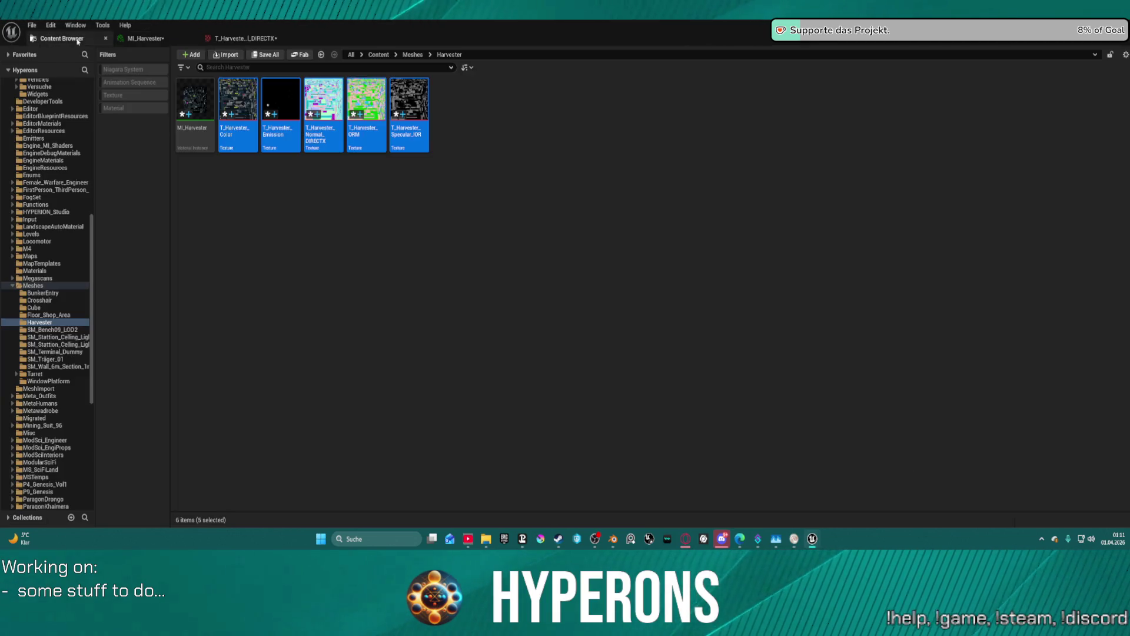
pyautogui.hotkey('alt', 'Tab')
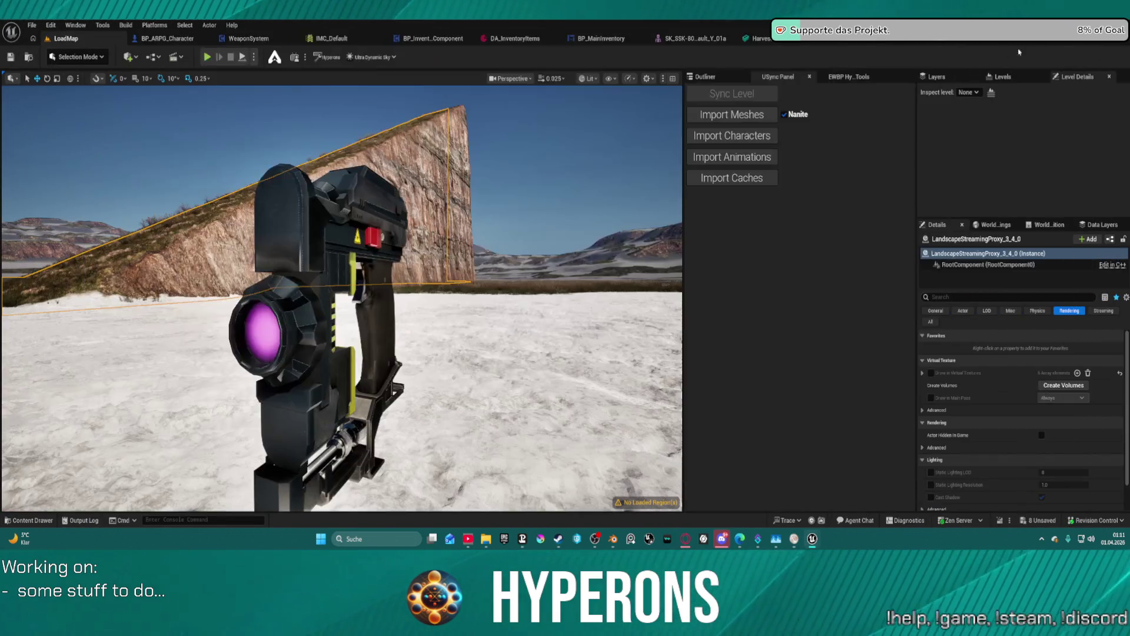
pyautogui.scroll(-5, 358, 238)
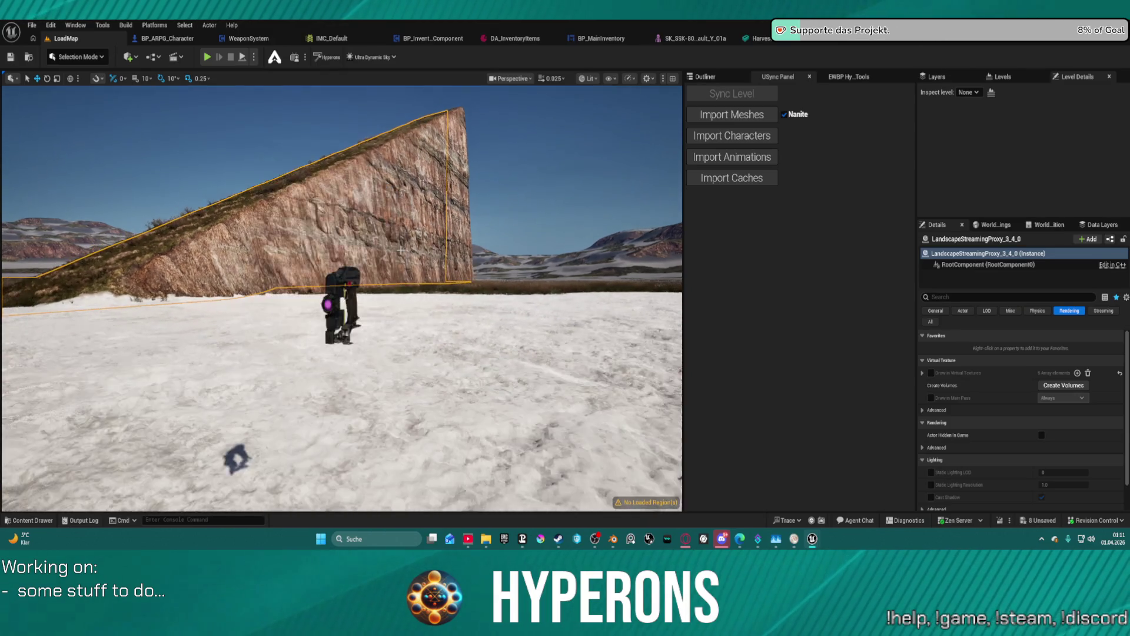
pyautogui.scroll(5, 401, 250)
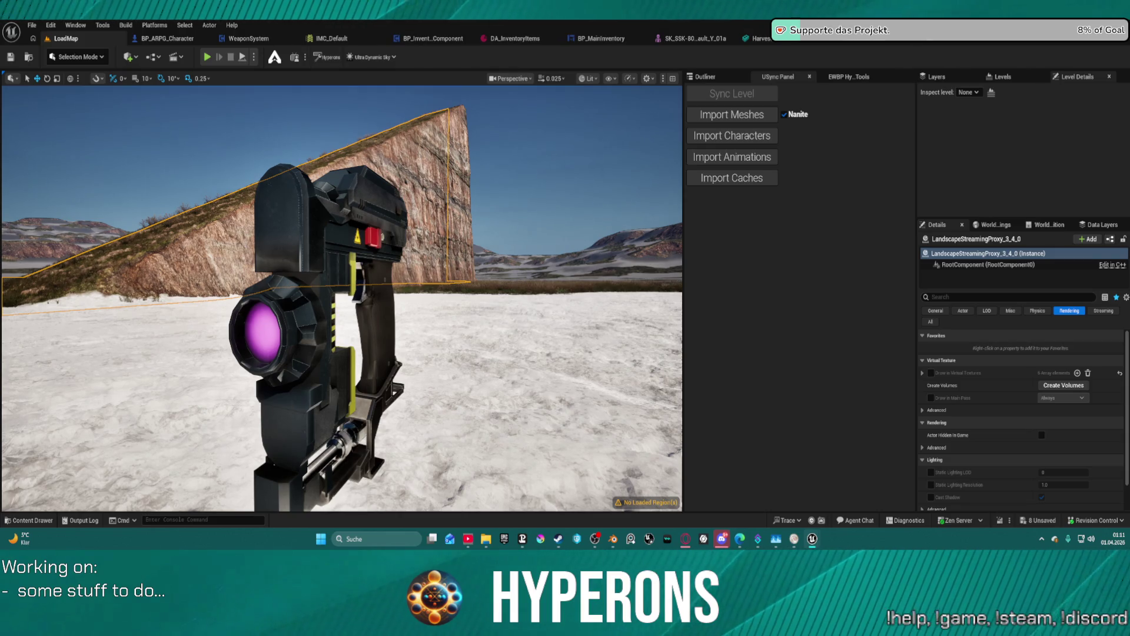
pyautogui.click(759, 38)
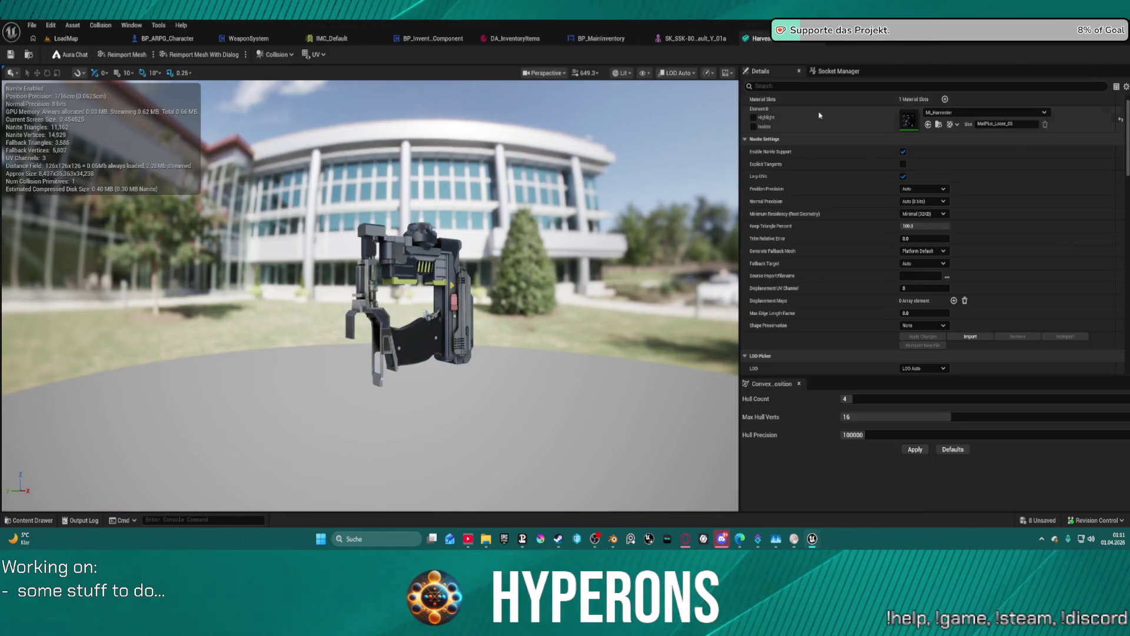
pyautogui.click(939, 124)
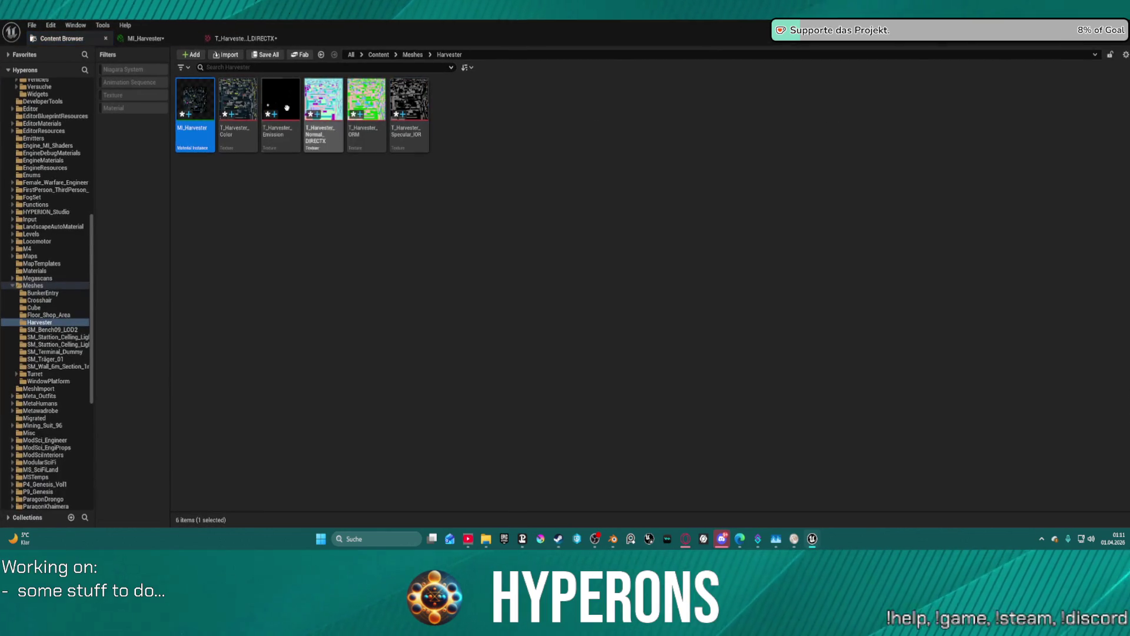
pyautogui.doubleClick(192, 101)
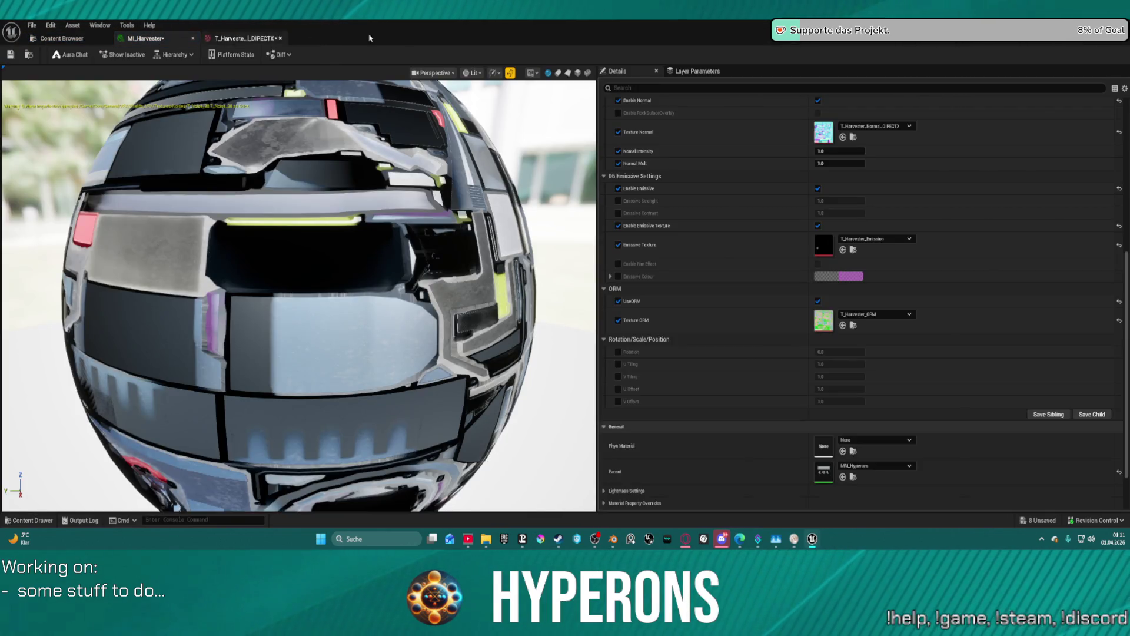
pyautogui.hotkey('alt', 'Tab')
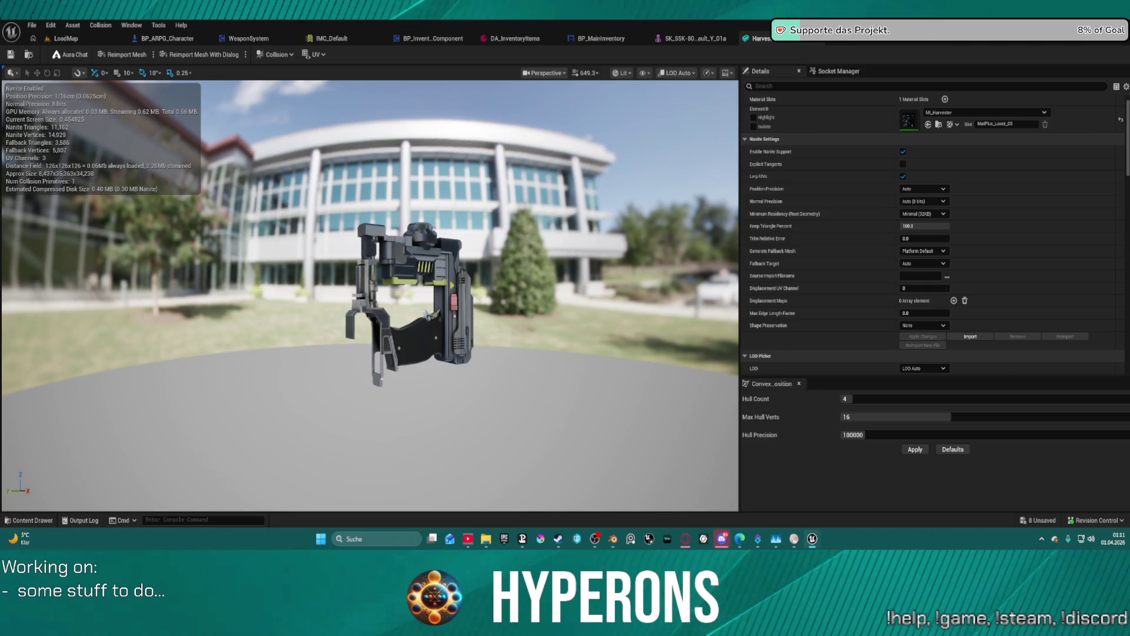
pyautogui.click(60, 37)
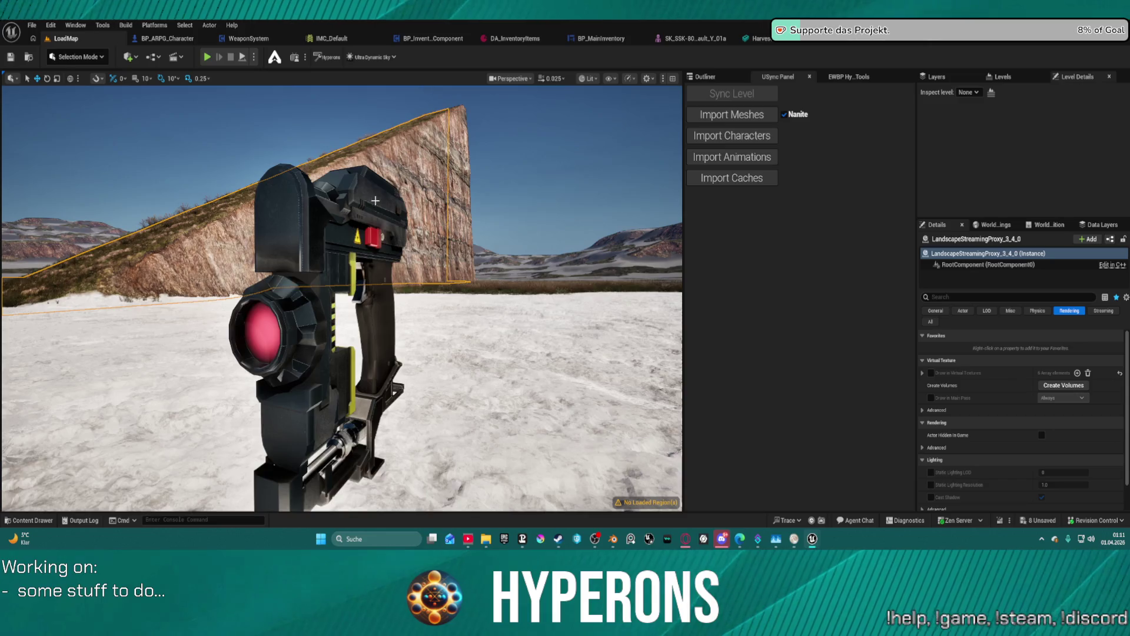
pyautogui.scroll(-5, 375, 199)
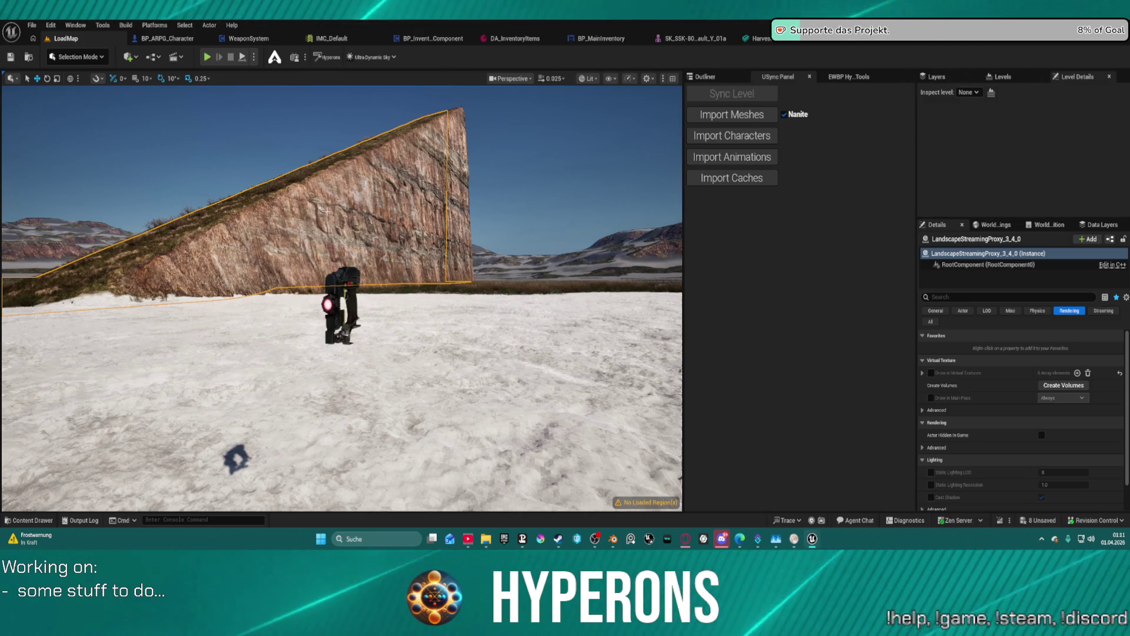
pyautogui.scroll(5, 327, 357)
pyautogui.moveTo(327, 357)
pyautogui.mouseDown(button='right')
pyautogui.moveTo(588, 357)
pyautogui.moveTo(377, 247)
pyautogui.mouseUp(button='right')
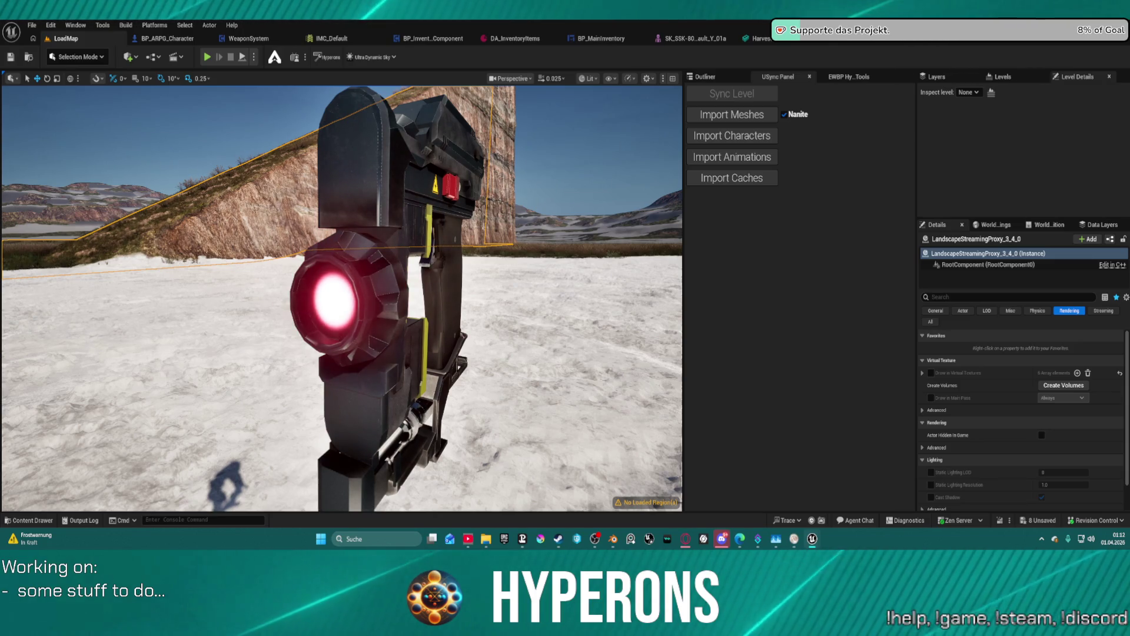
pyautogui.moveTo(341, 295)
pyautogui.mouseDown(button='right')
pyautogui.moveTo(341, 329)
pyautogui.moveTo(359, 303)
pyautogui.moveTo(395, 285)
pyautogui.mouseUp(button='right')
pyautogui.scroll(5, 347, 321)
pyautogui.scroll(2, 362, 302)
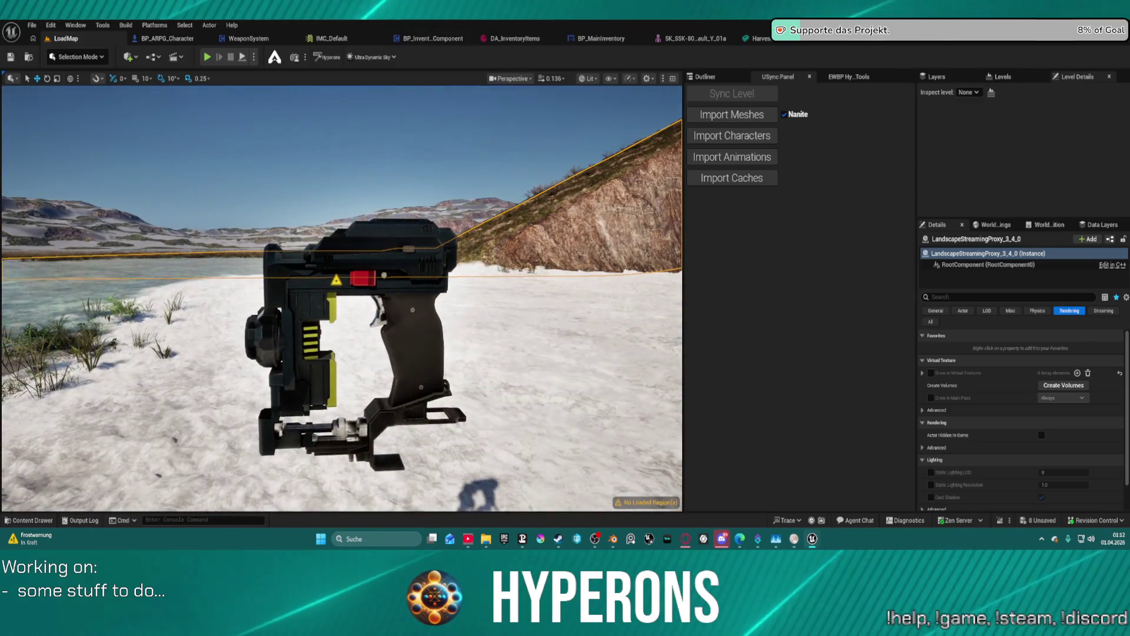
pyautogui.hotkey('ctrl', 'space')
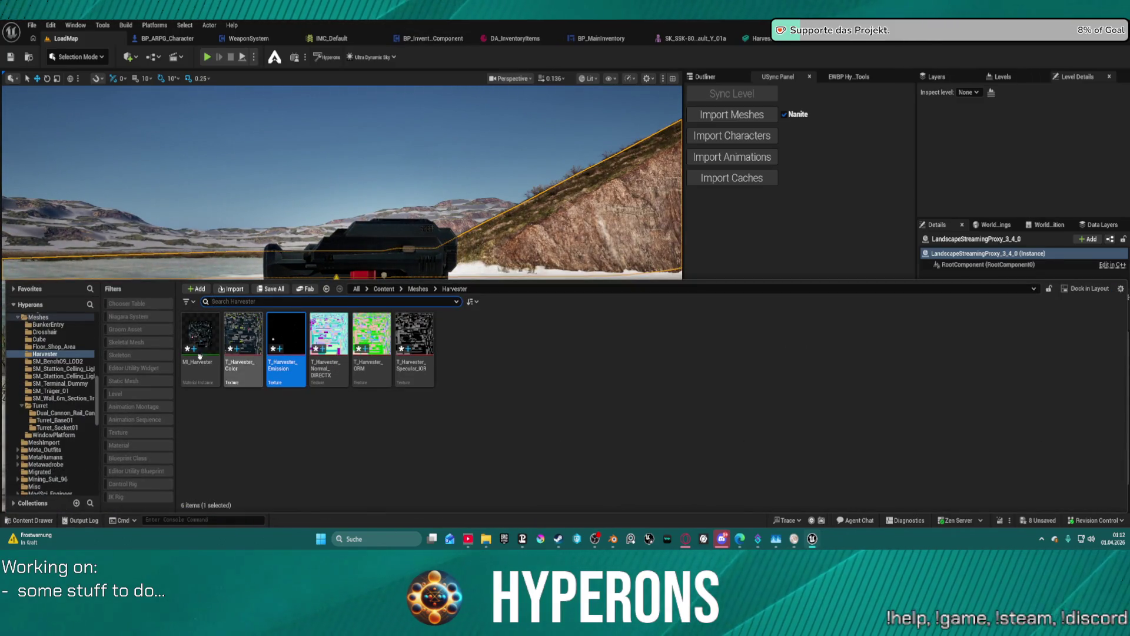
pyautogui.click(57, 422)
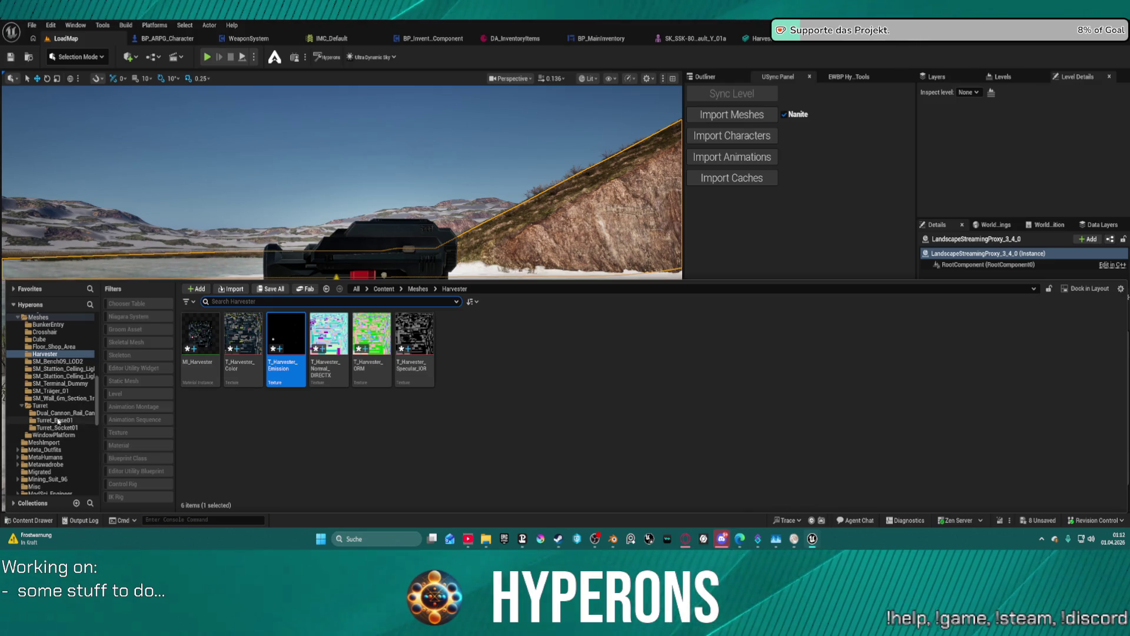
pyautogui.click(331, 352)
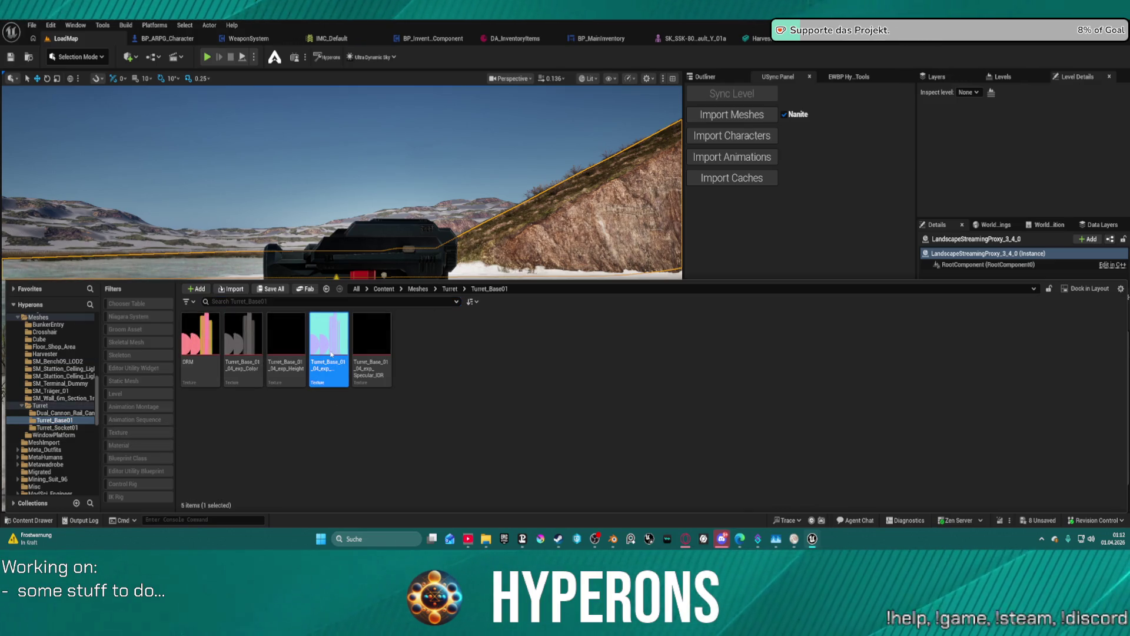
pyautogui.hotkey('ctrl', 'space')
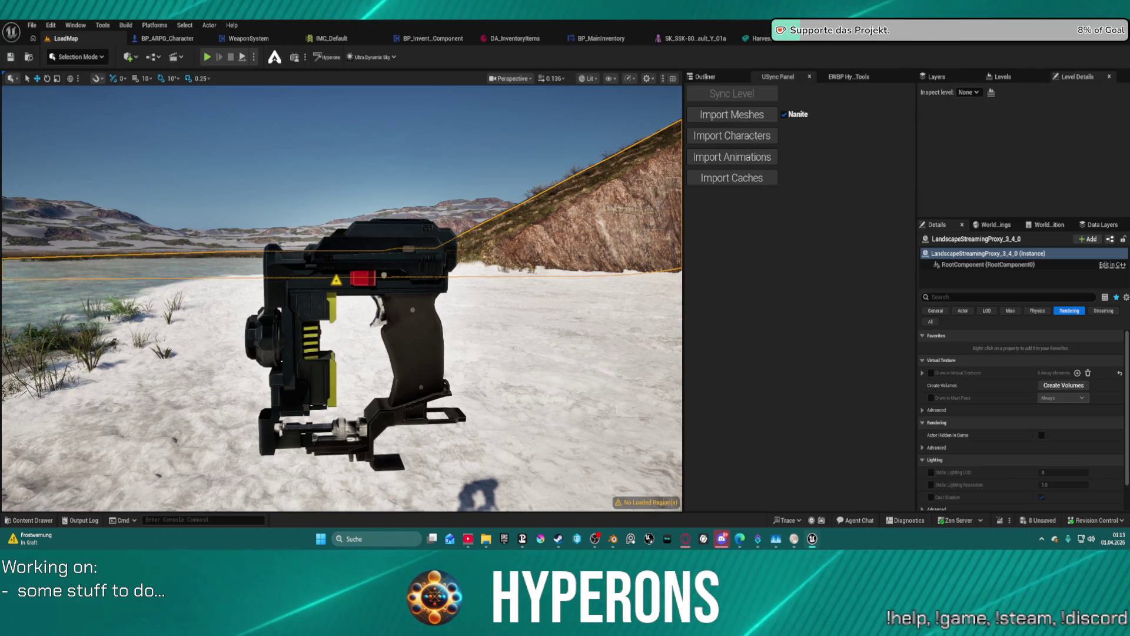
pyautogui.moveTo(405, 304); pyautogui.dragTo(406, 271)
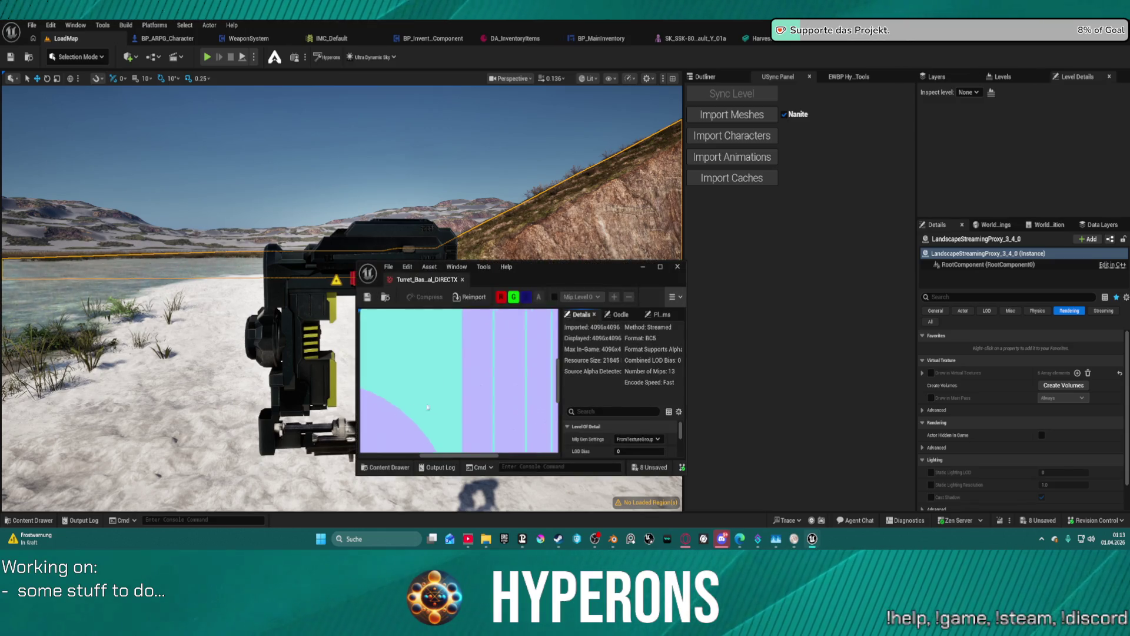
pyautogui.click(659, 267)
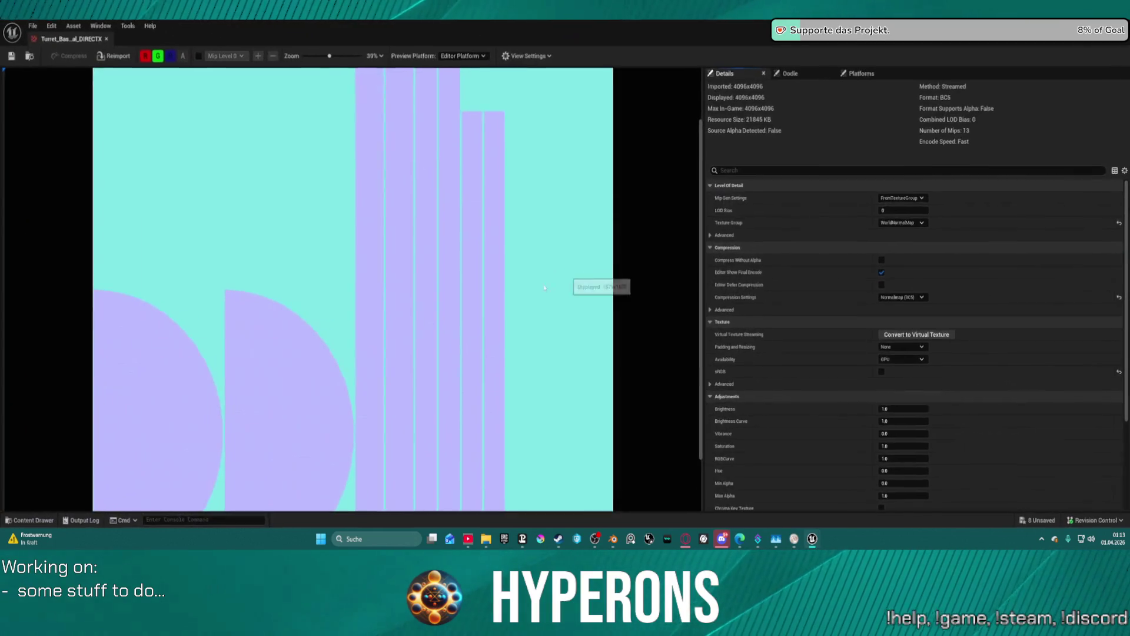
pyautogui.scroll(10, 367, 306)
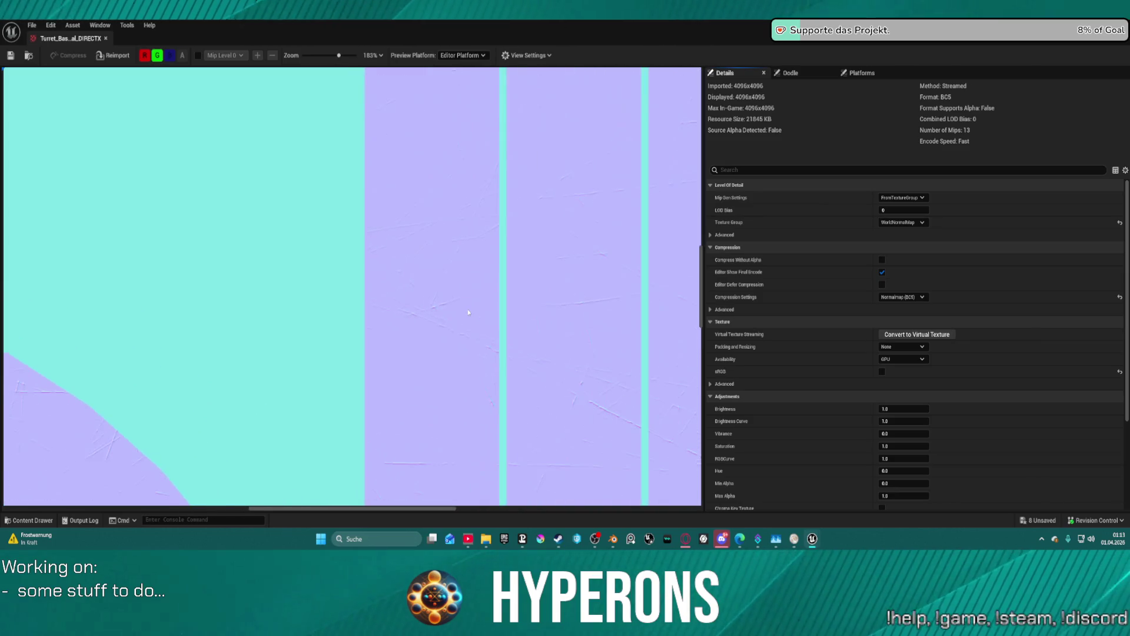
pyautogui.scroll(-3, 489, 330)
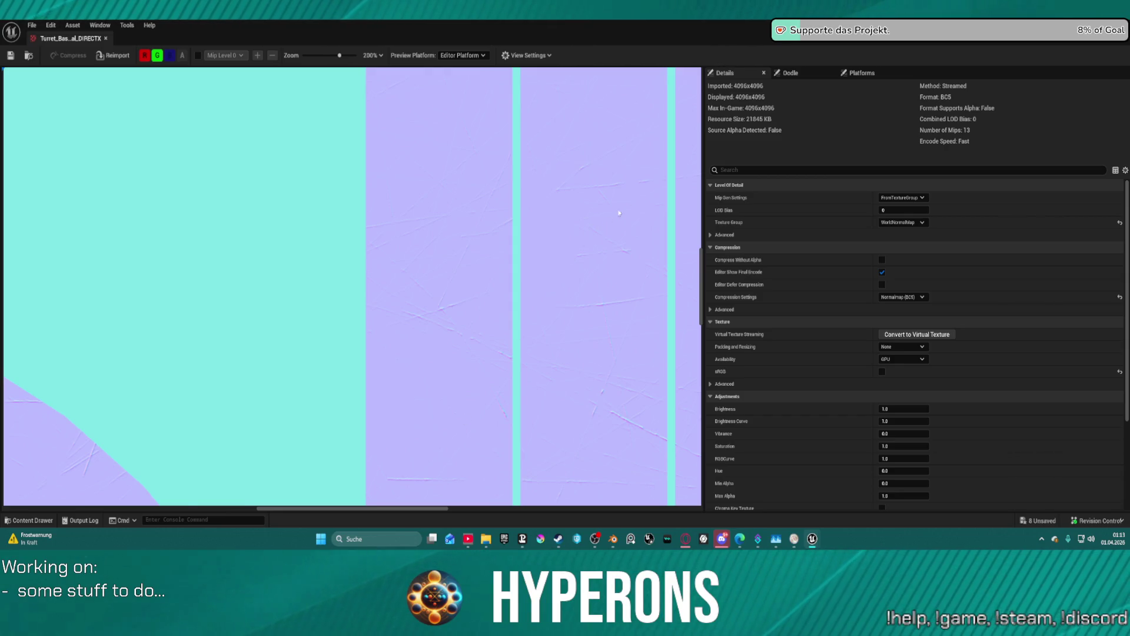
pyautogui.scroll(-1, 609, 219)
pyautogui.scroll(-5, 765, 376)
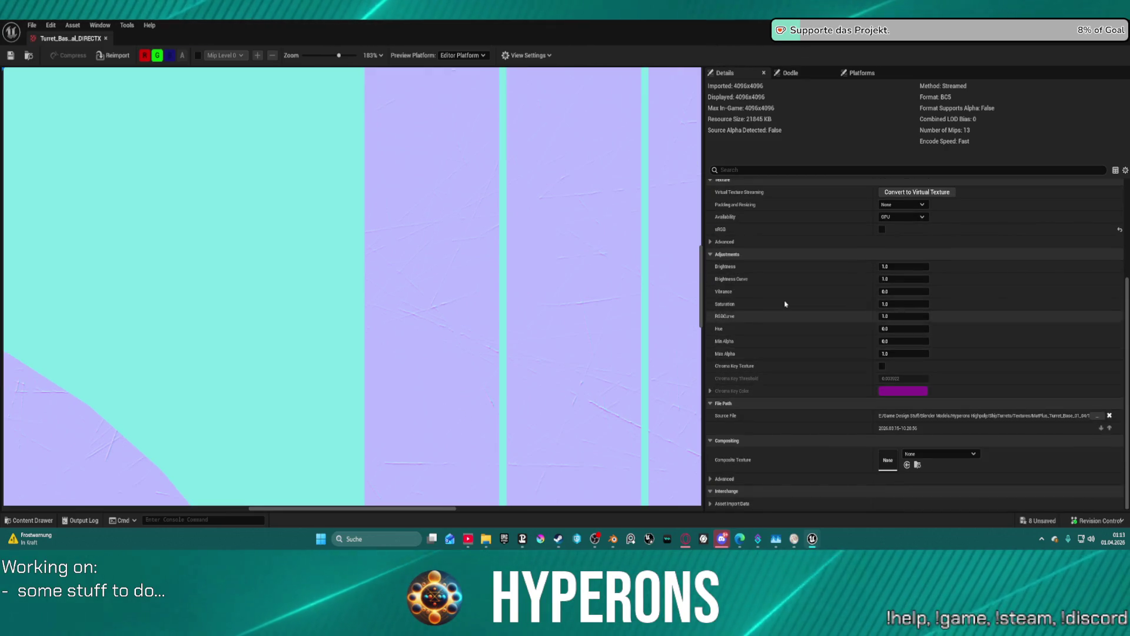
pyautogui.scroll(5, 784, 307)
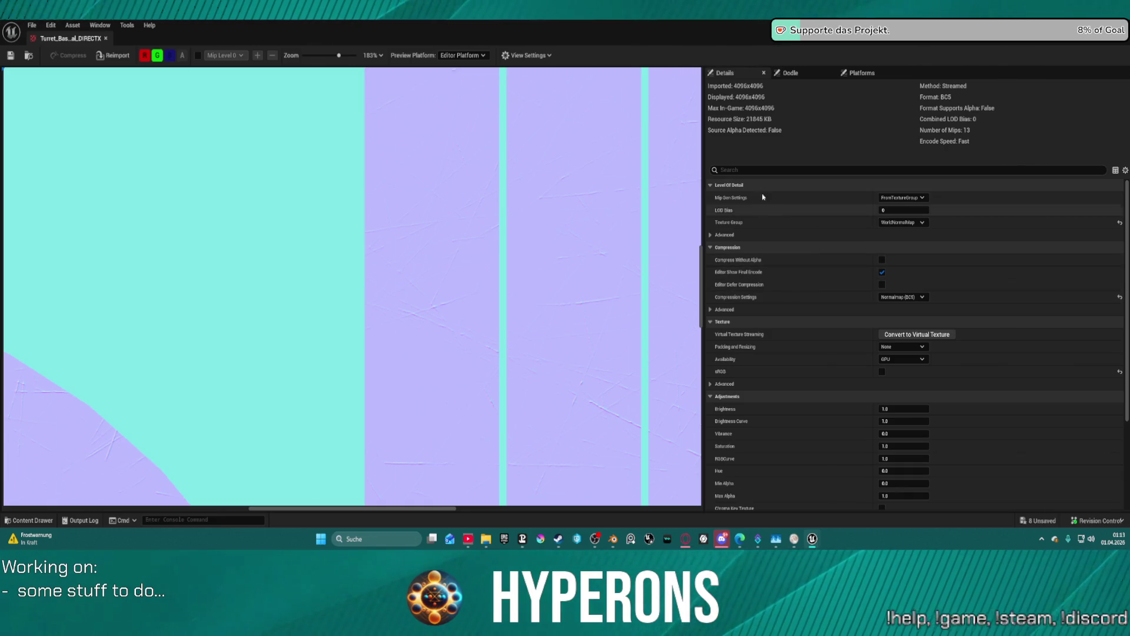
pyautogui.click(1120, 25)
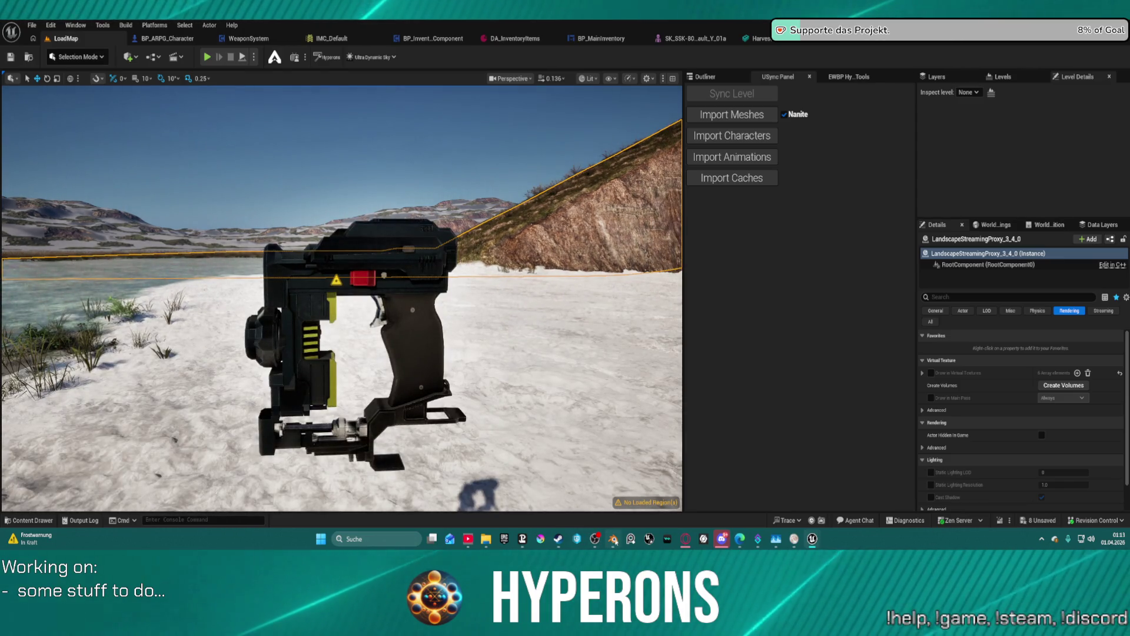
# Switch to Blender and select Fill Effect 1, Mask Island 8, Metal Circles and the Grip Fill Layer.
pyautogui.click(613, 538)
pyautogui.scroll(1, 489, 288)
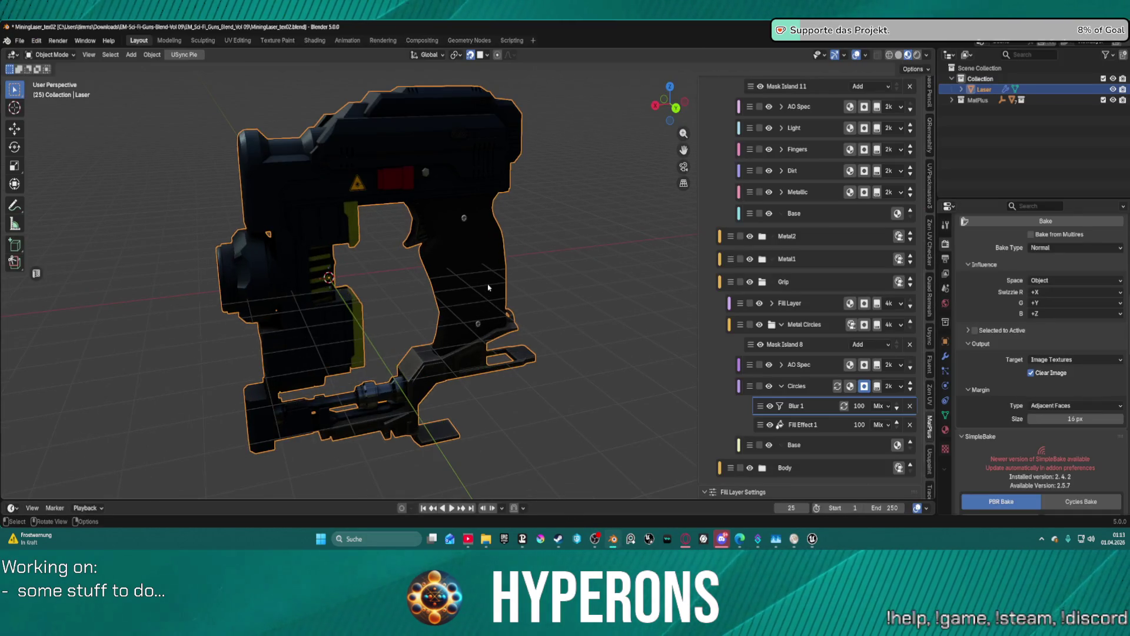
pyautogui.scroll(1, 488, 288)
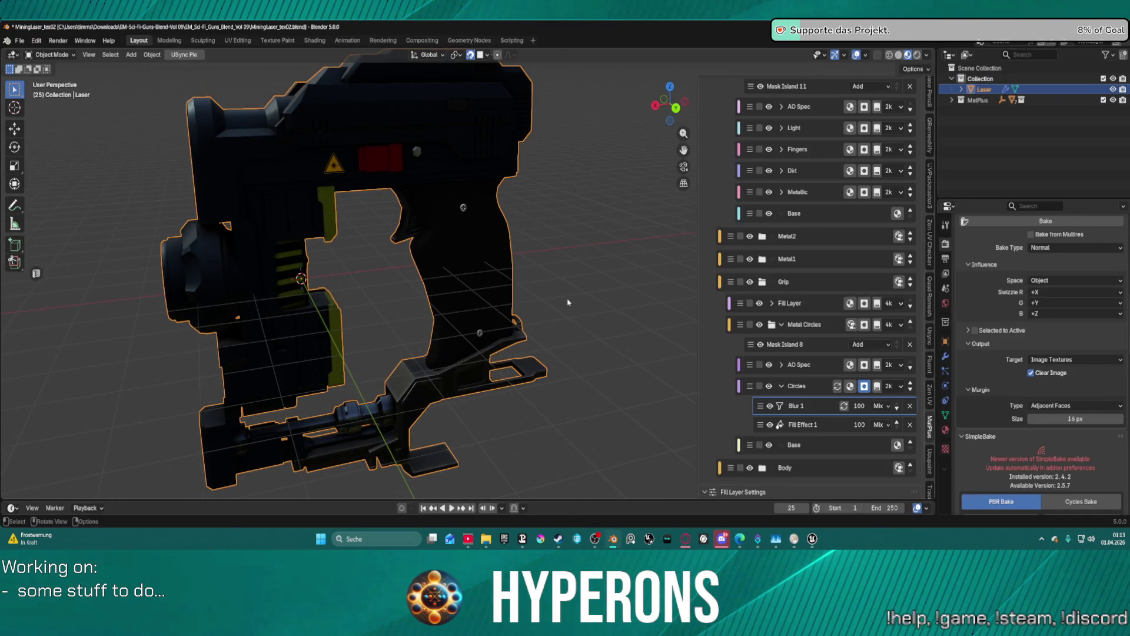
pyautogui.scroll(2, 568, 302)
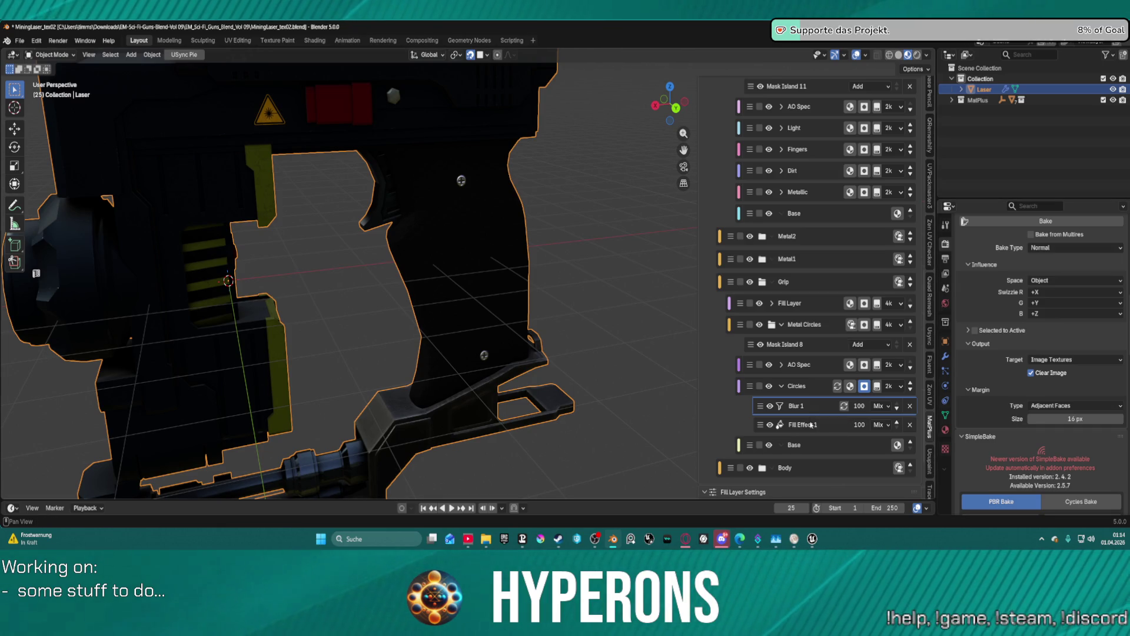
pyautogui.click(803, 425)
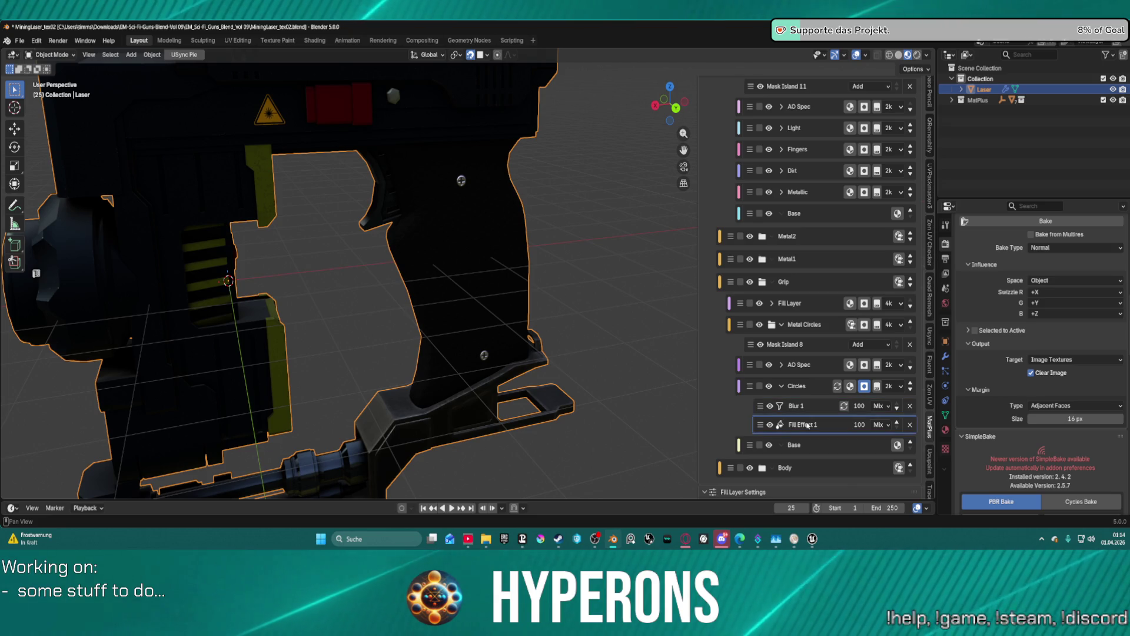
pyautogui.click(811, 353)
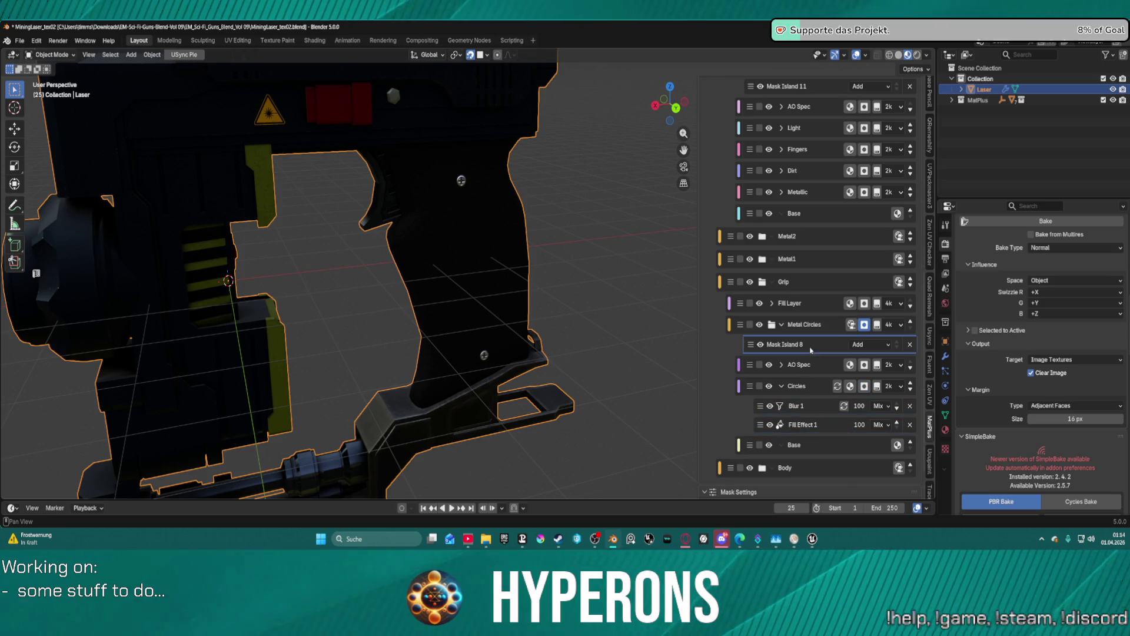
pyautogui.click(813, 323)
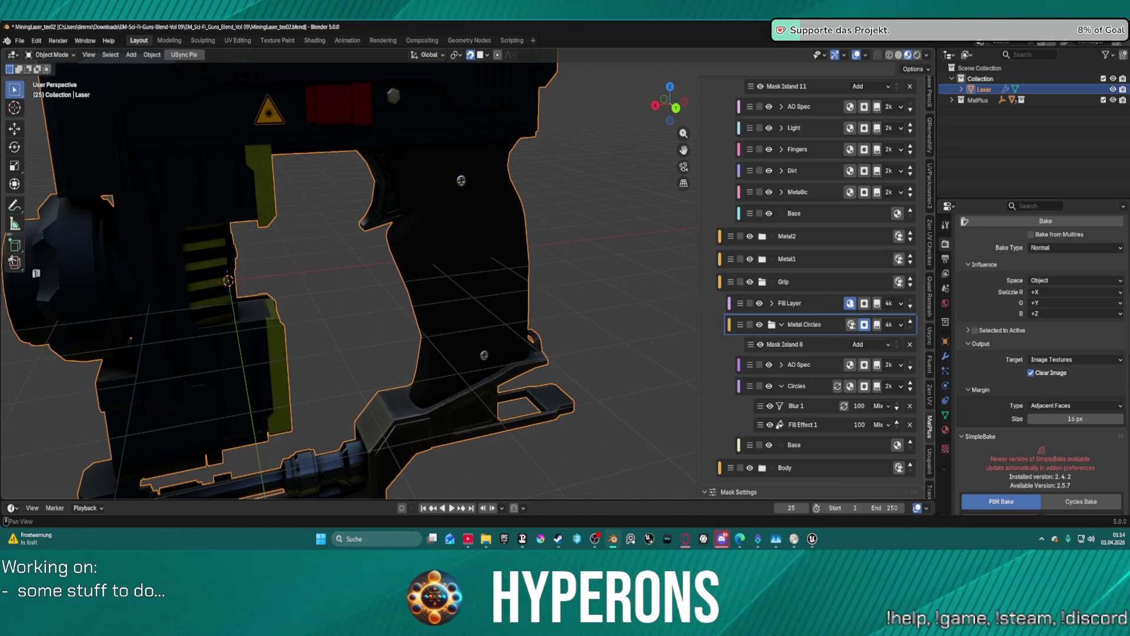
pyautogui.click(850, 304)
# Hide the Grip group's Fill Layer and scroll the stack from Group 17 to Metal Weapon typ2.
pyautogui.scroll(-3, 846, 434)
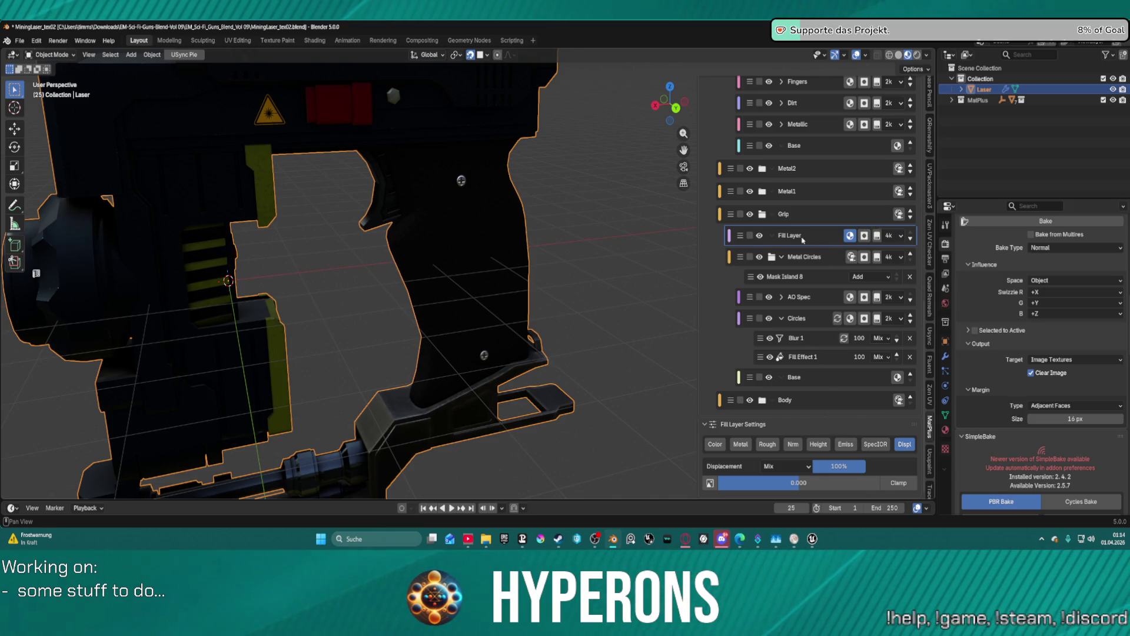
pyautogui.click(760, 236)
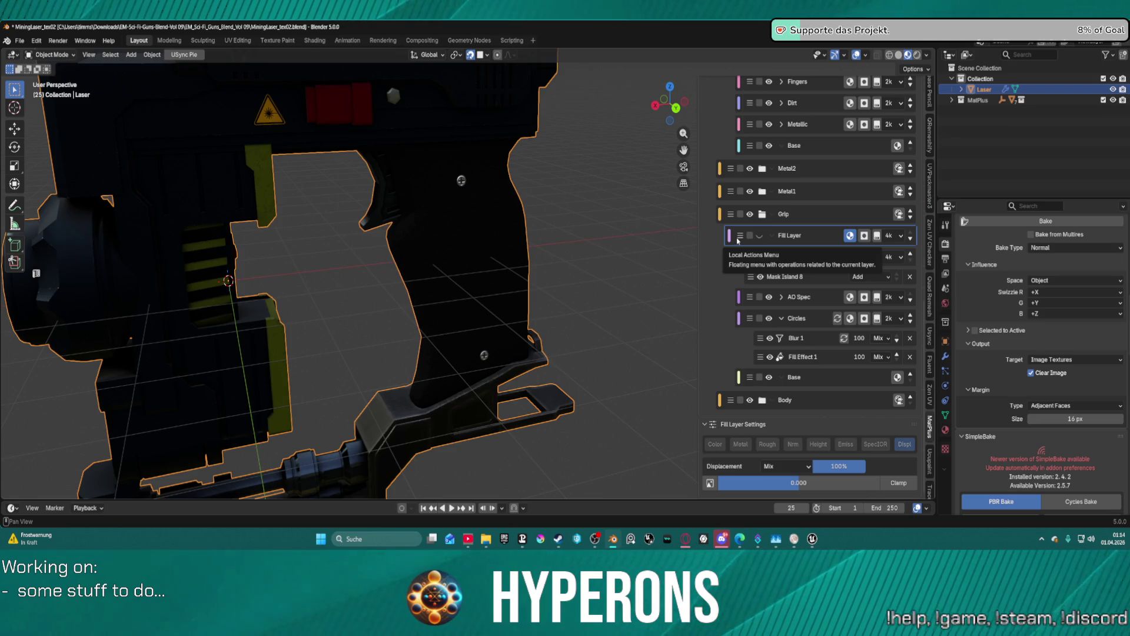
pyautogui.scroll(10, 739, 240)
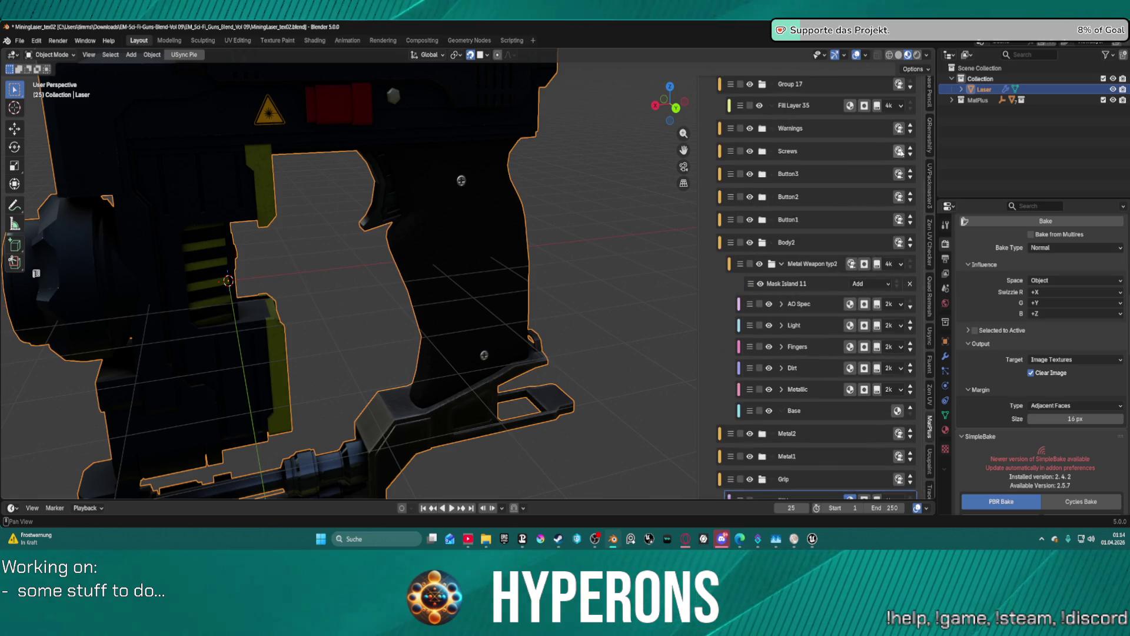
pyautogui.scroll(5, 900, 152)
pyautogui.scroll(4, 903, 129)
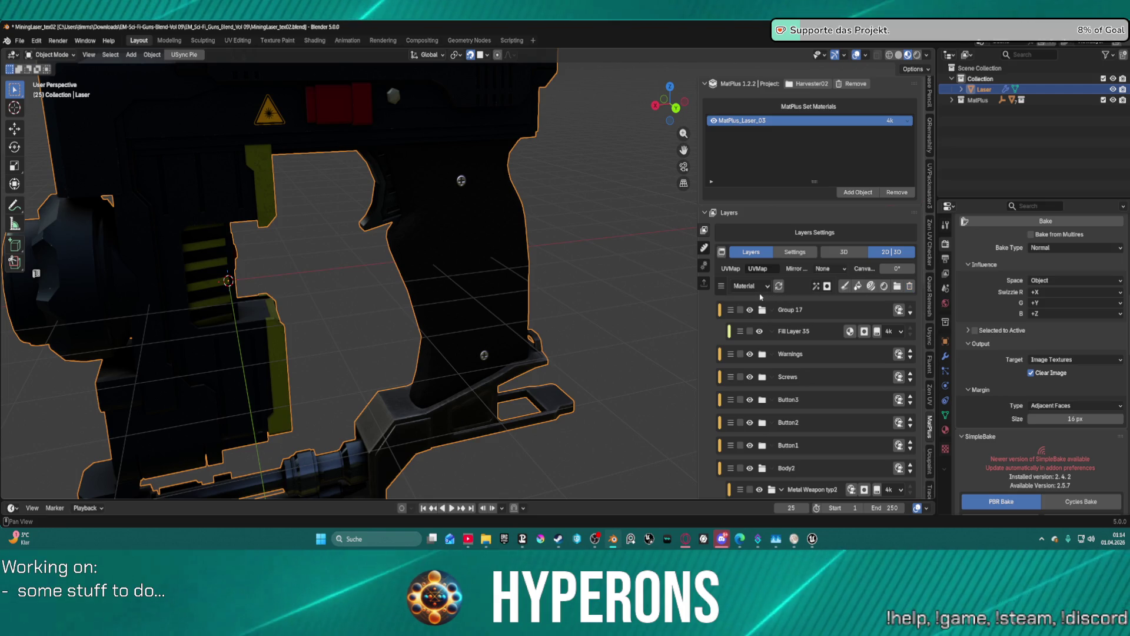
pyautogui.scroll(-10, 759, 309)
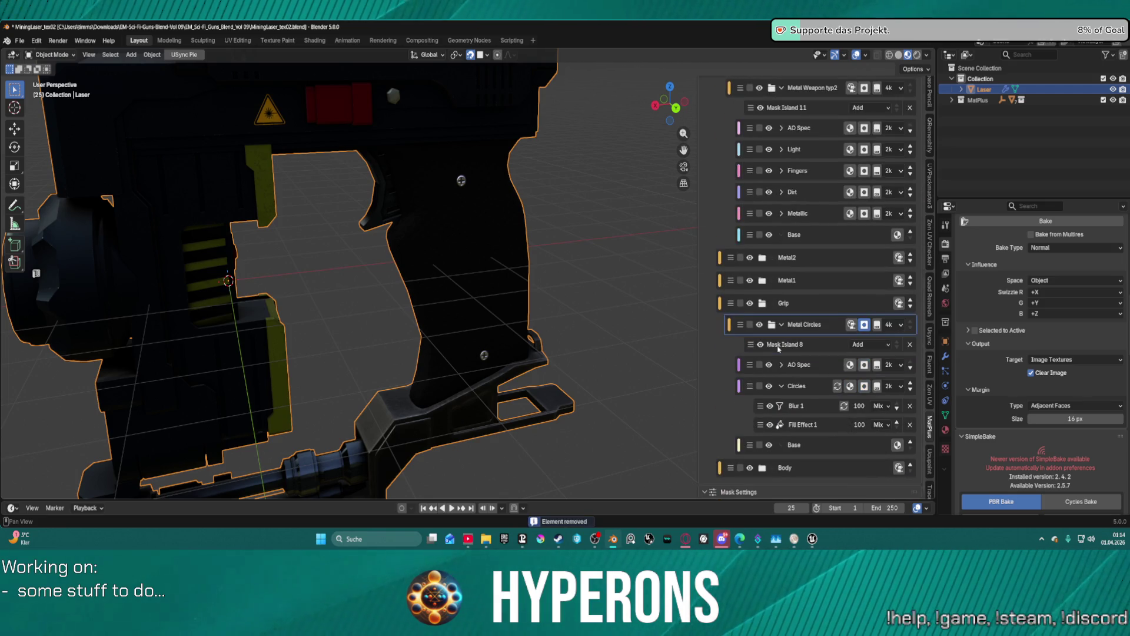
pyautogui.scroll(10, 759, 330)
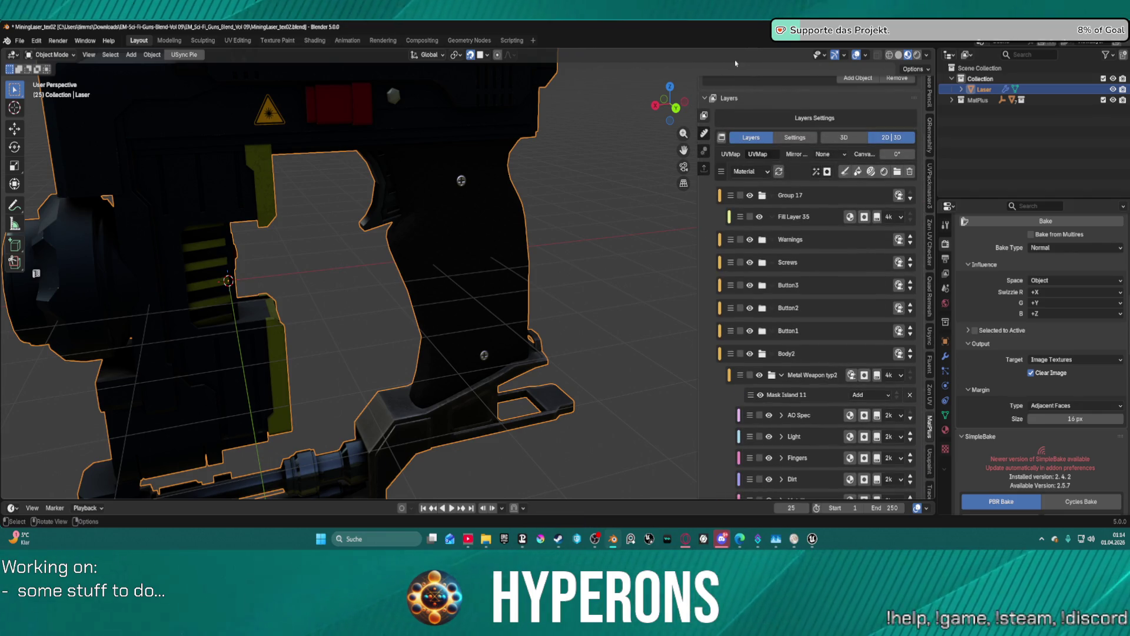
# Show the MatPlus Export settings: 4k PNG, DirectX normals, with Color, Normal, Height, Emission and ORM maps.
pyautogui.click(705, 170)
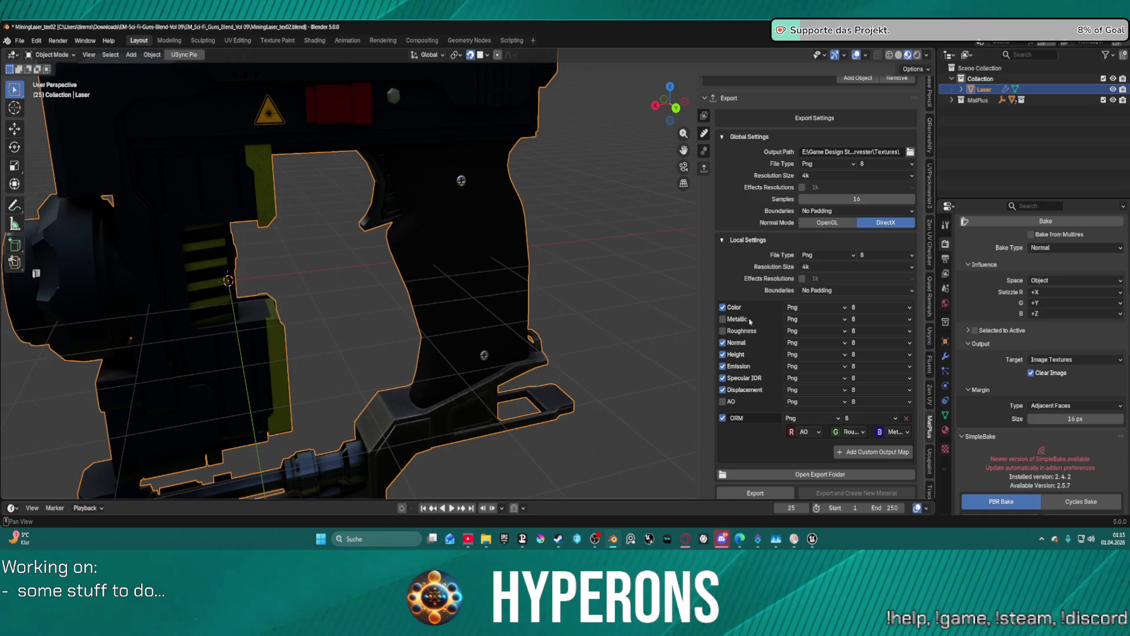
pyautogui.scroll(-1, 809, 449)
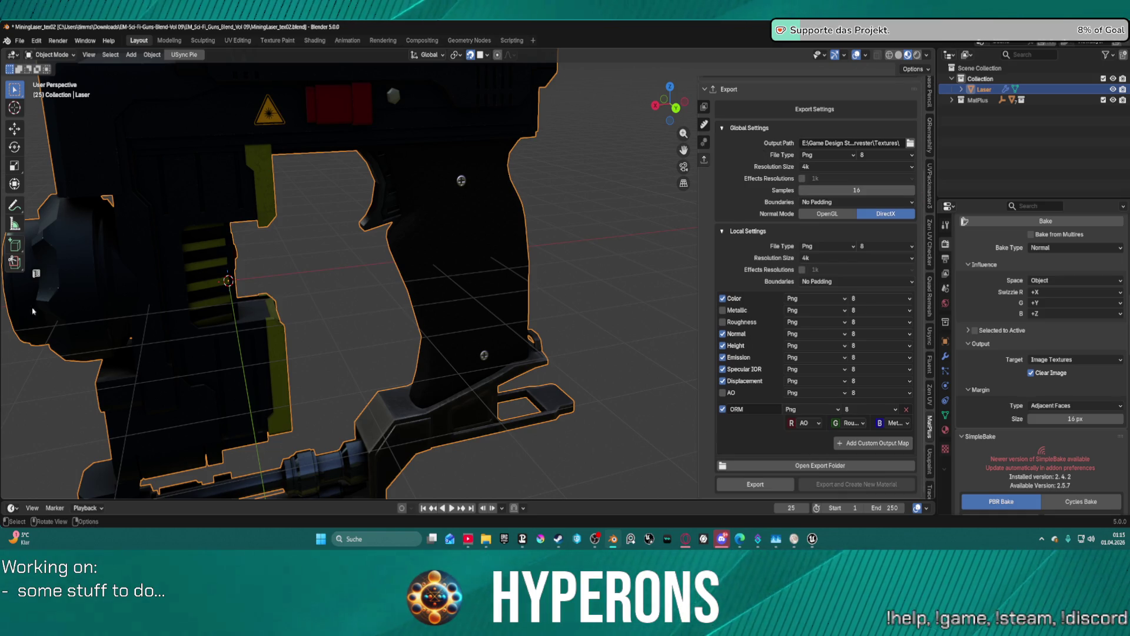
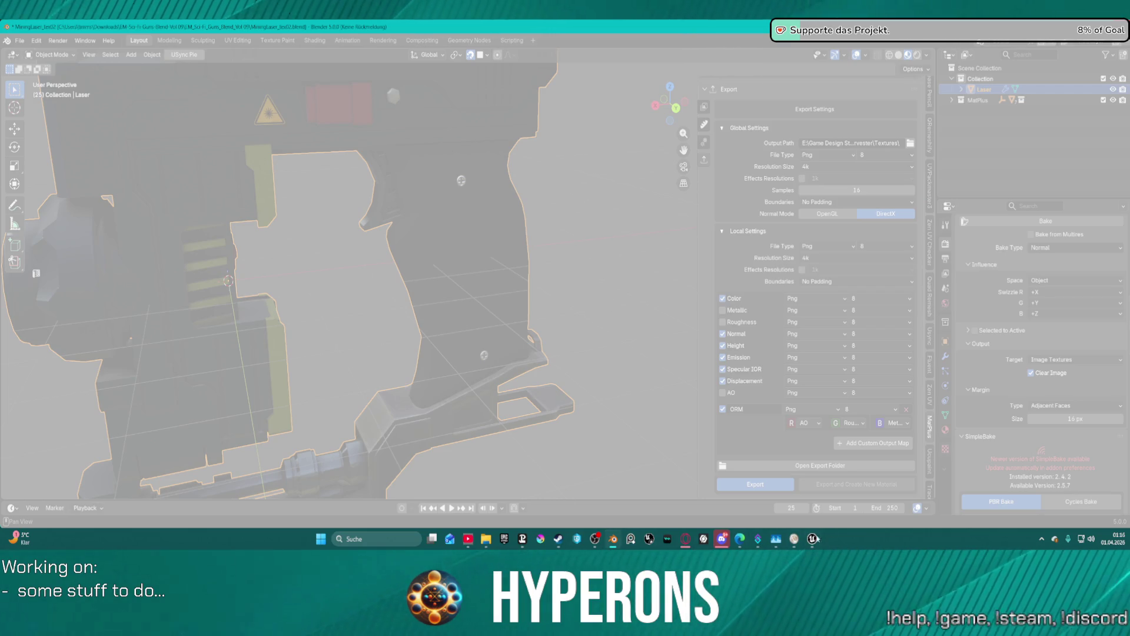
# Zoom in and out on the DirectX normal map in Photos, close it, and bring up Unreal Engine.
pyautogui.moveTo(787, 542)
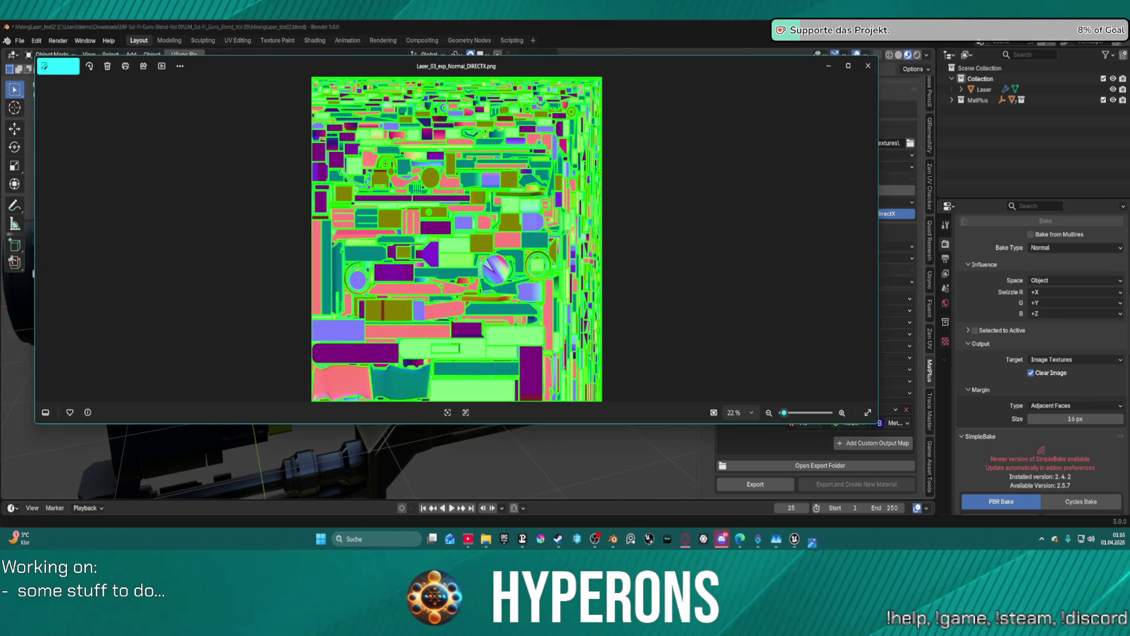
pyautogui.scroll(5, 456, 298)
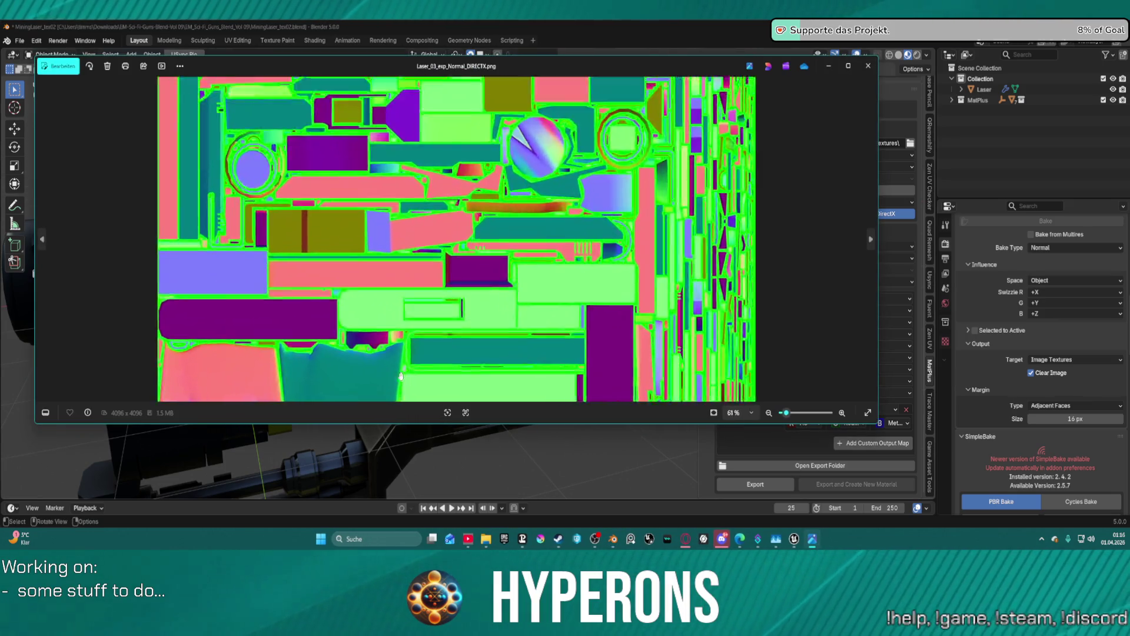
pyautogui.scroll(-5, 365, 361)
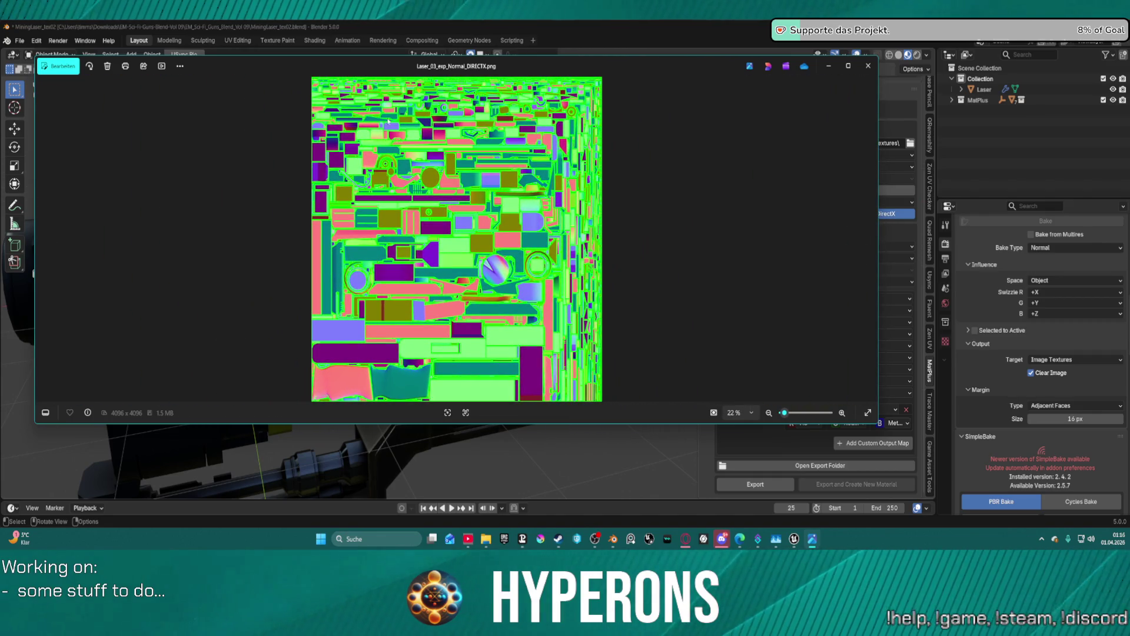
pyautogui.click(865, 66)
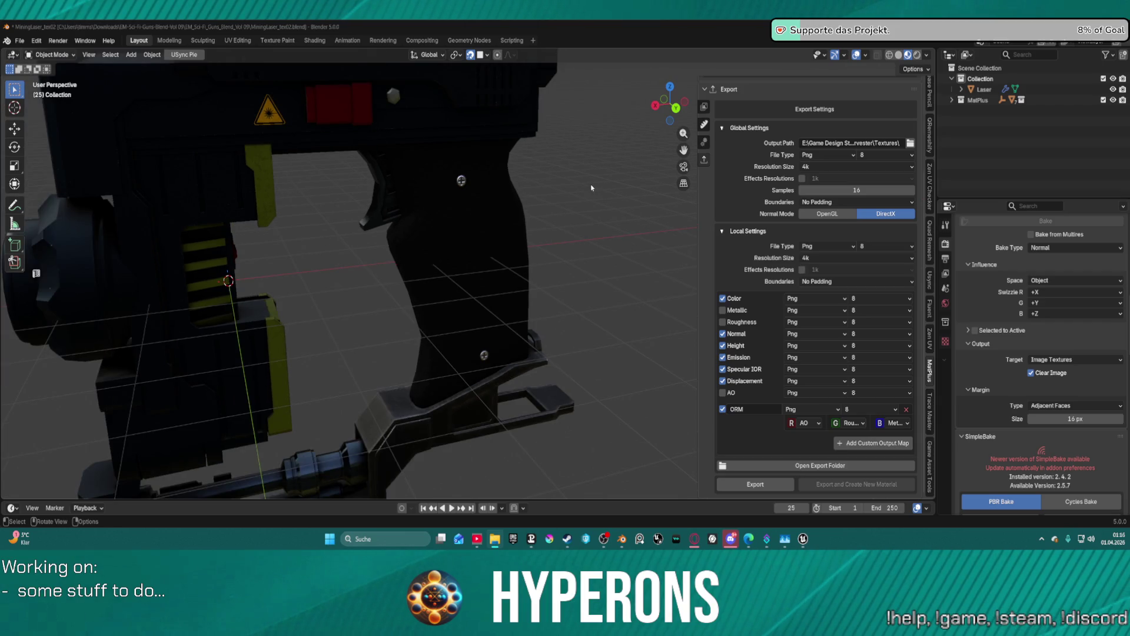
pyautogui.scroll(-5, 592, 188)
pyautogui.scroll(3, 594, 195)
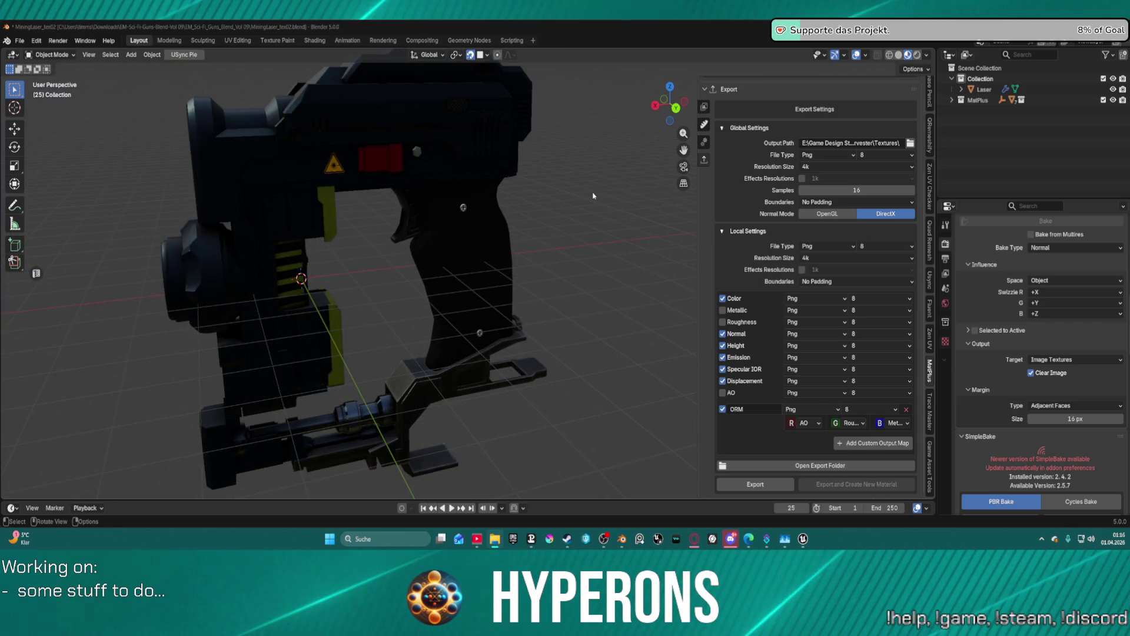
pyautogui.scroll(3, 593, 195)
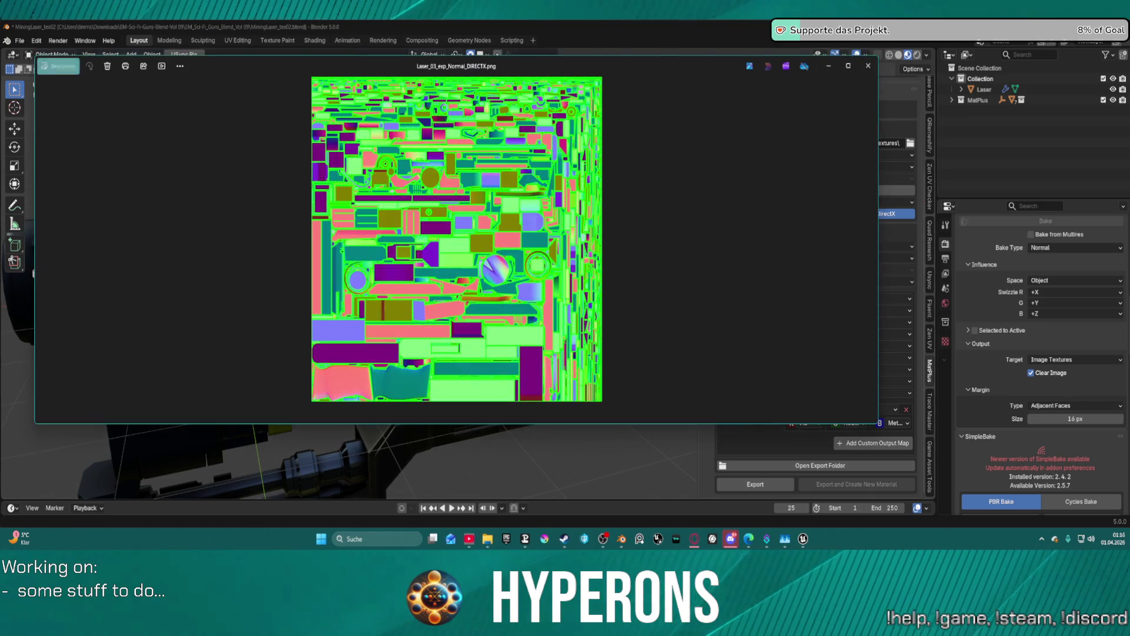
pyautogui.click(869, 65)
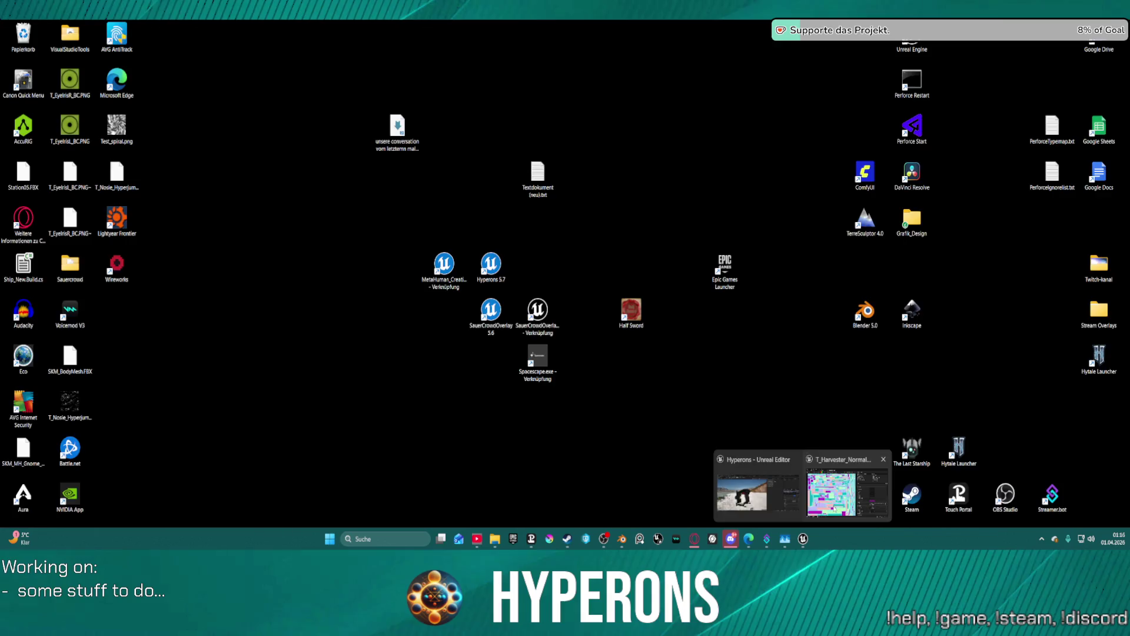
pyautogui.click(808, 498)
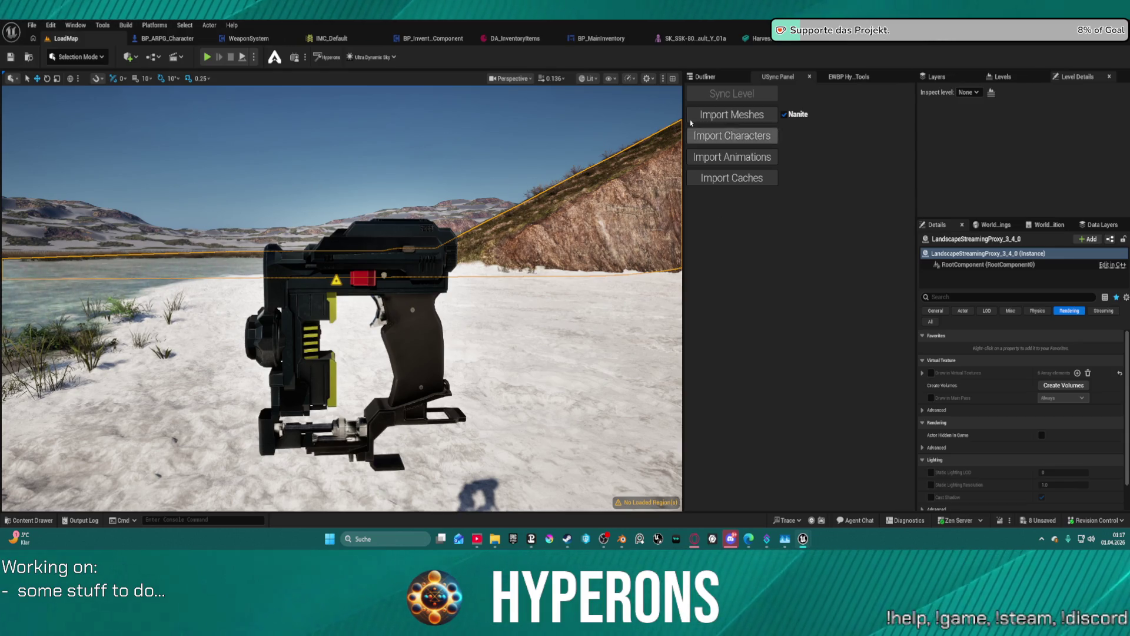
pyautogui.moveTo(622, 539)
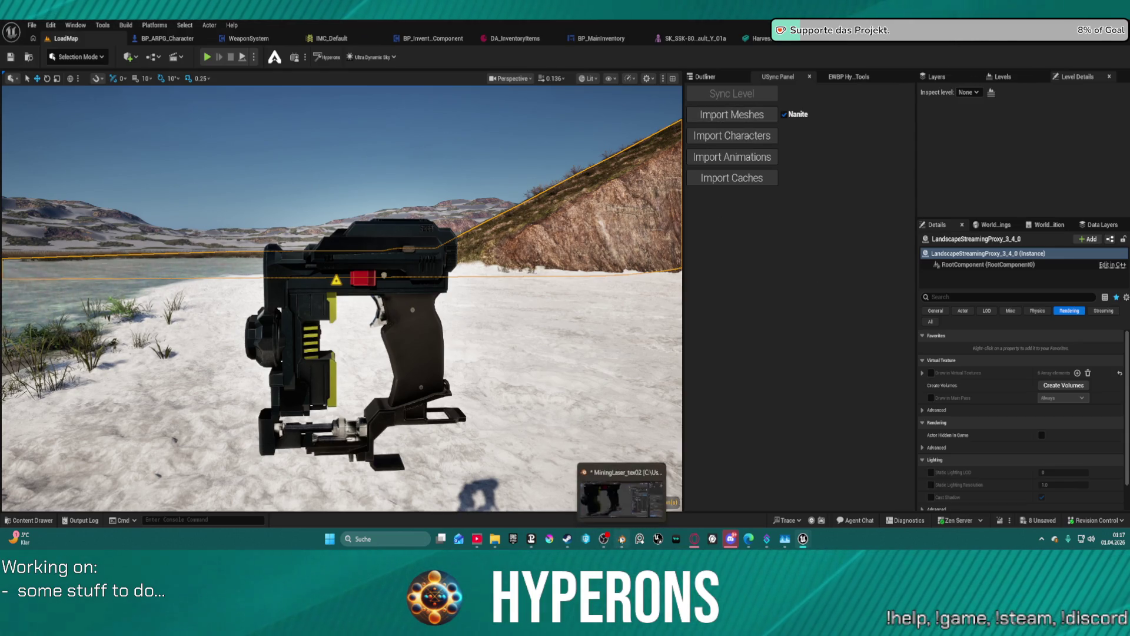
pyautogui.click(637, 518)
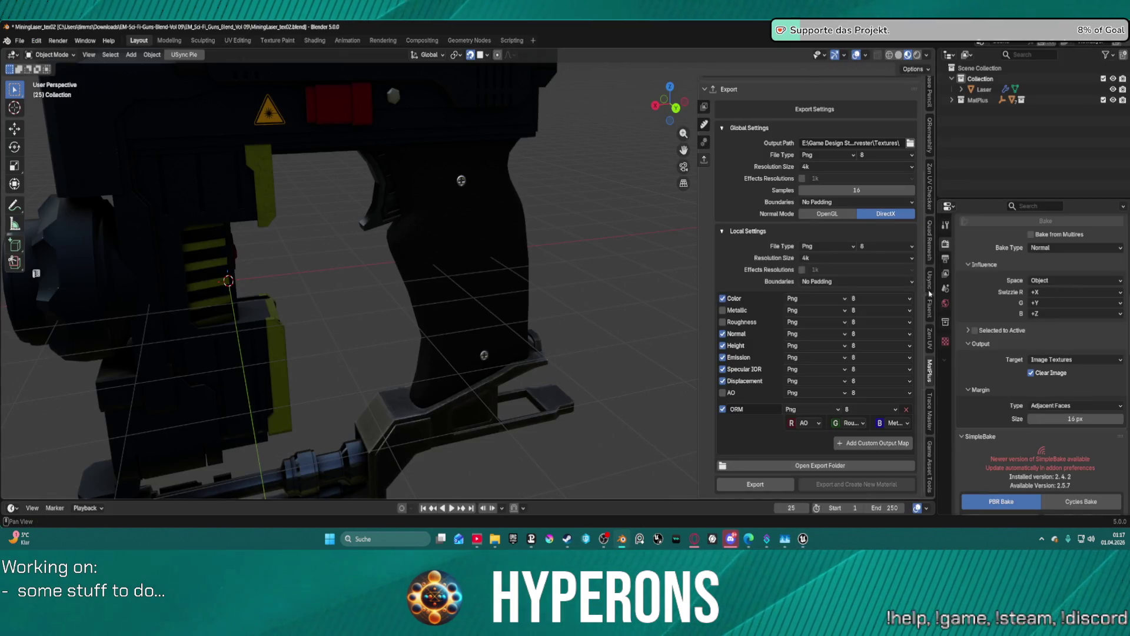
# Step through the Properties tabs to Render settings and scroll down to the Bake panel.
pyautogui.click(945, 305)
pyautogui.click(945, 289)
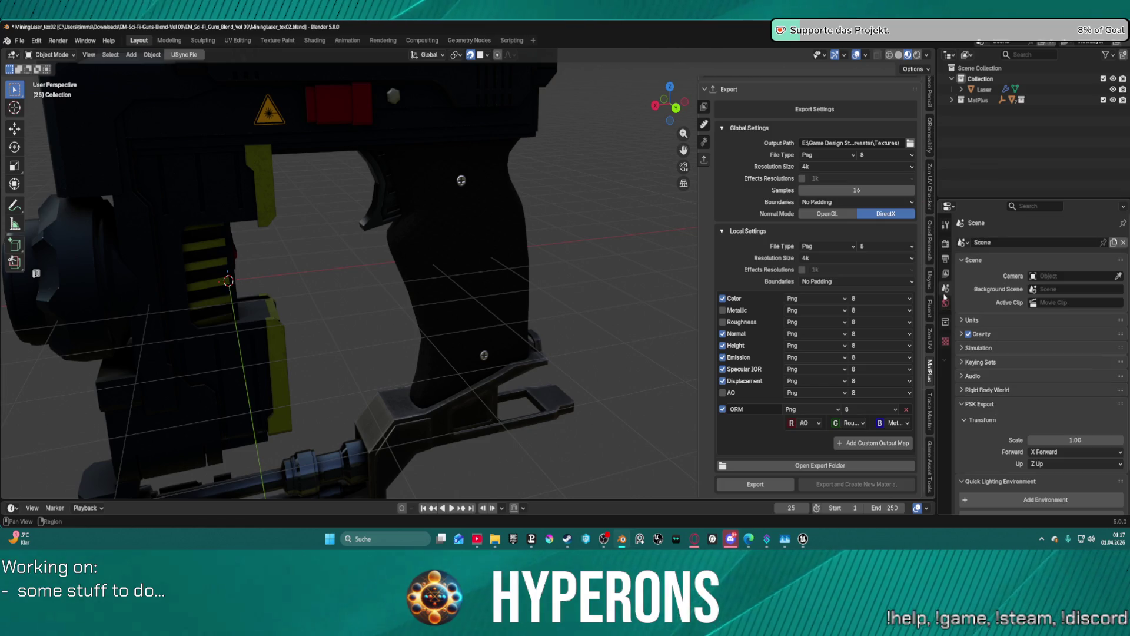
pyautogui.click(946, 274)
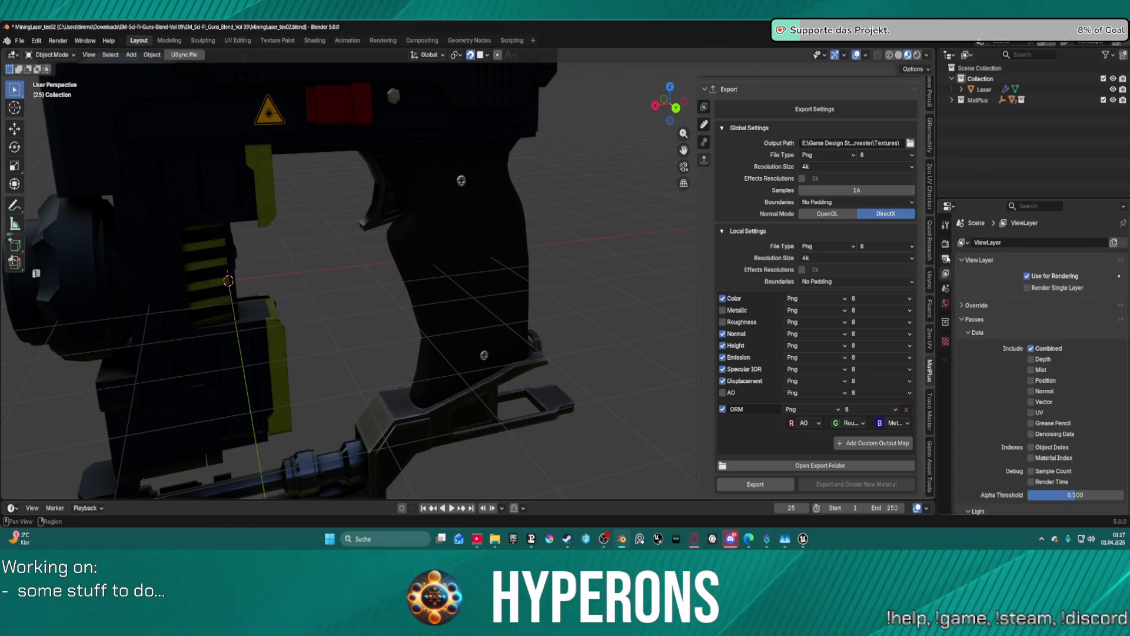
pyautogui.click(946, 259)
pyautogui.click(946, 243)
pyautogui.scroll(-5, 1012, 325)
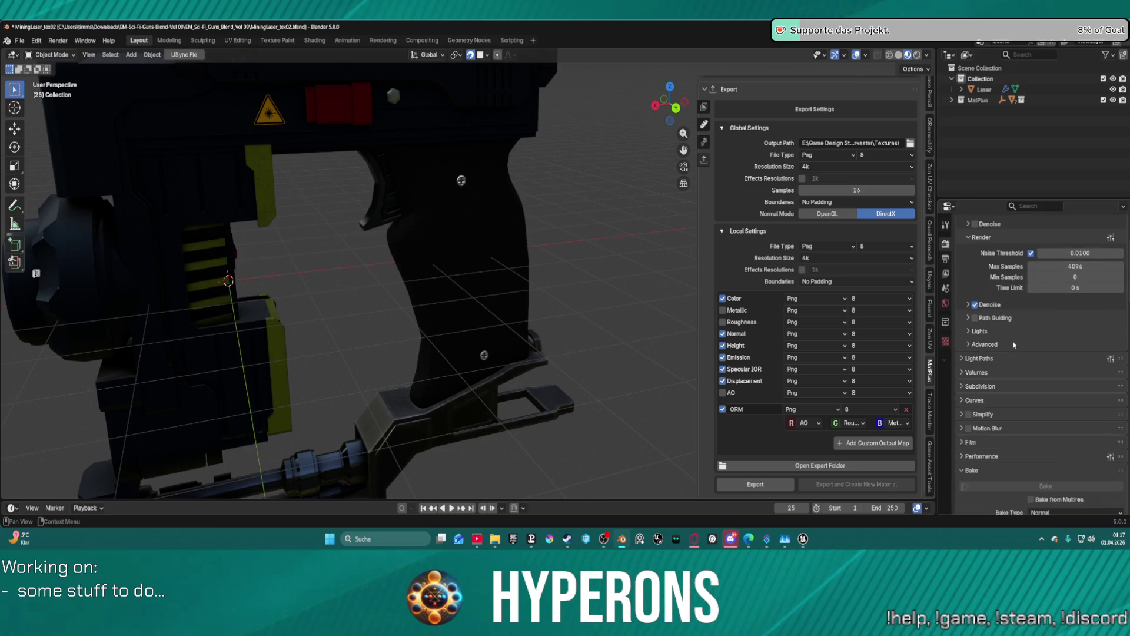
pyautogui.scroll(-5, 1013, 354)
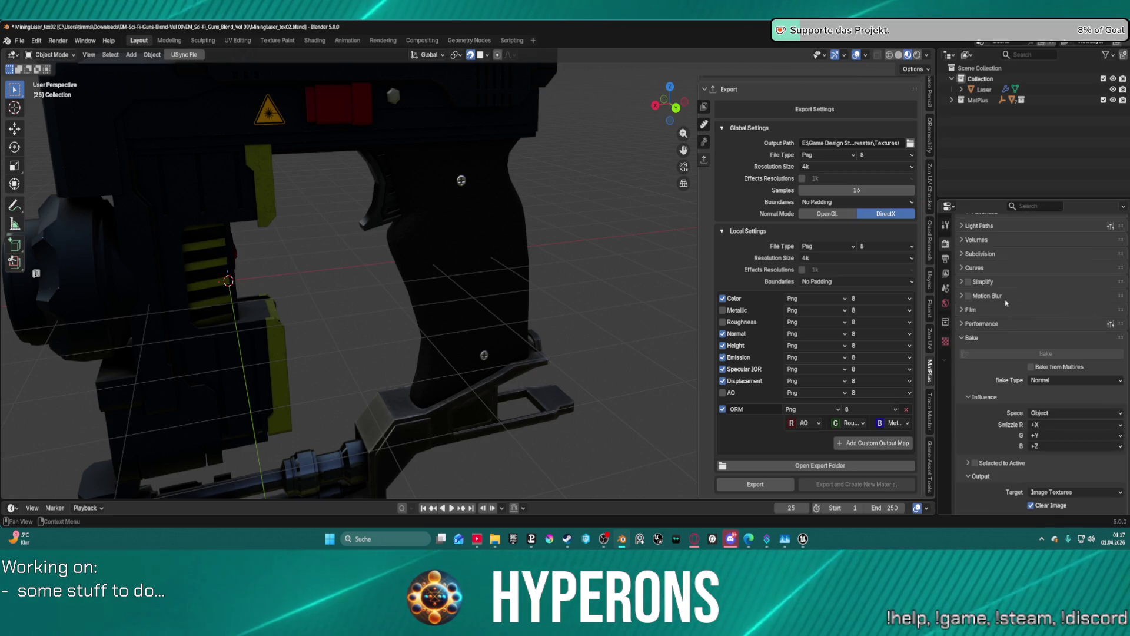
# Bake Normal to Image Textures in Tangent space and start the texture export.
pyautogui.click(1053, 358)
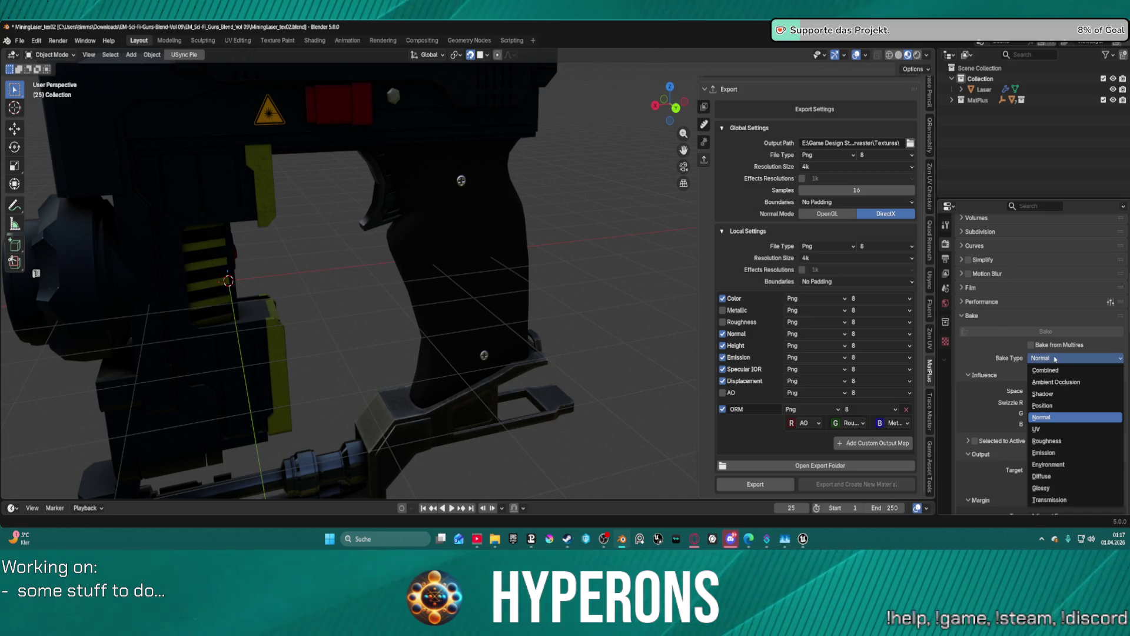
pyautogui.click(1055, 360)
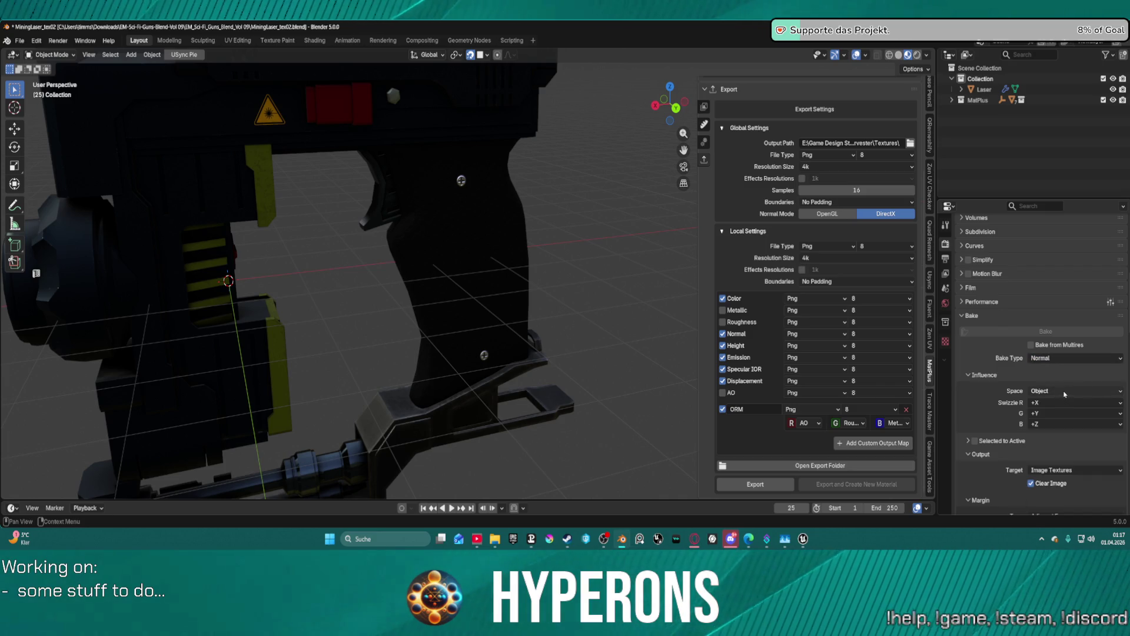
pyautogui.scroll(-4, 1063, 389)
pyautogui.click(1063, 361)
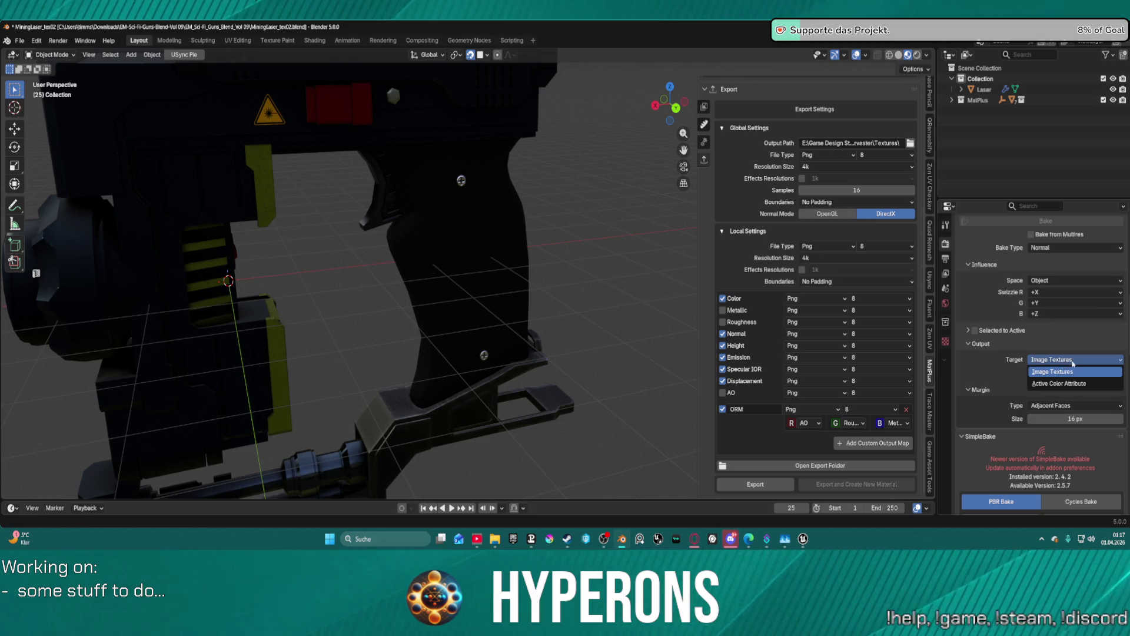
pyautogui.click(1073, 370)
pyautogui.click(1076, 281)
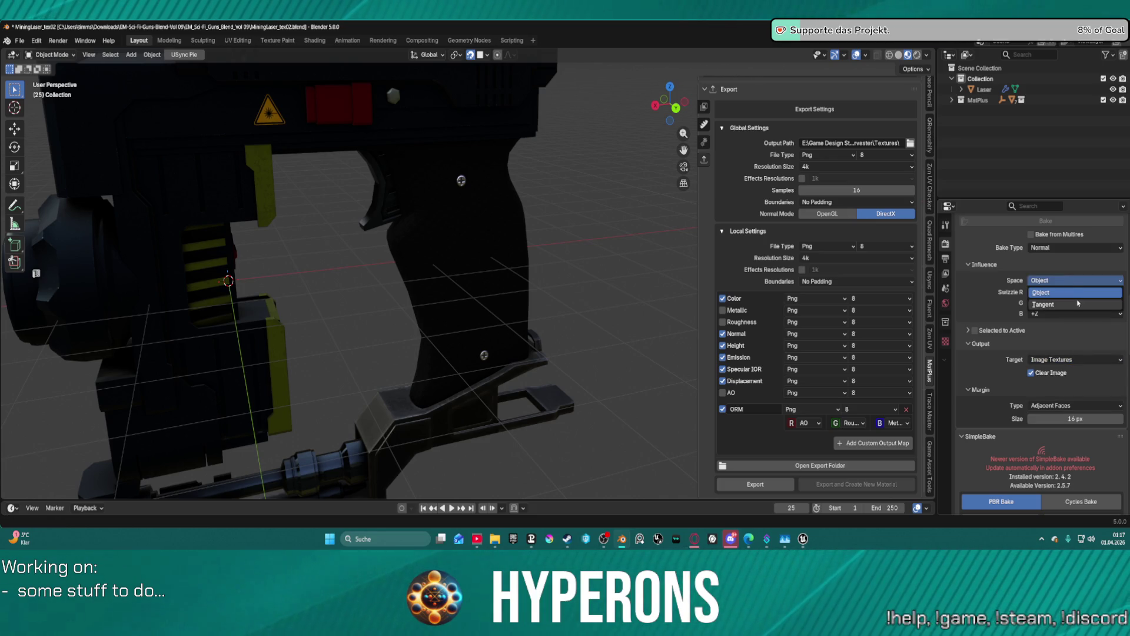
pyautogui.click(1078, 304)
pyautogui.click(1064, 248)
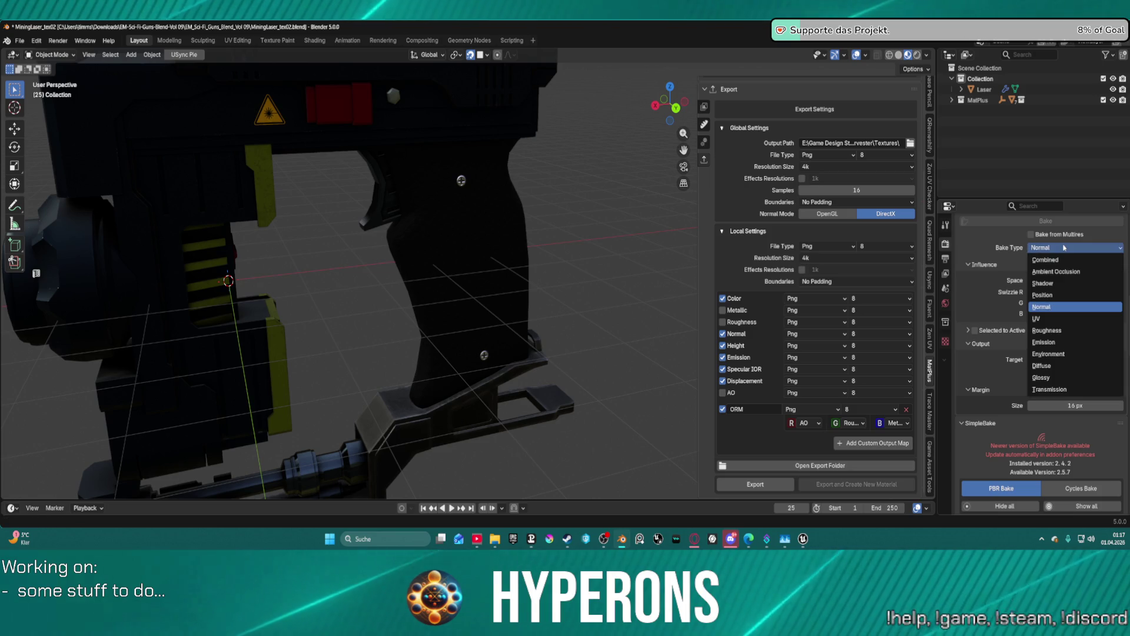
pyautogui.click(1064, 248)
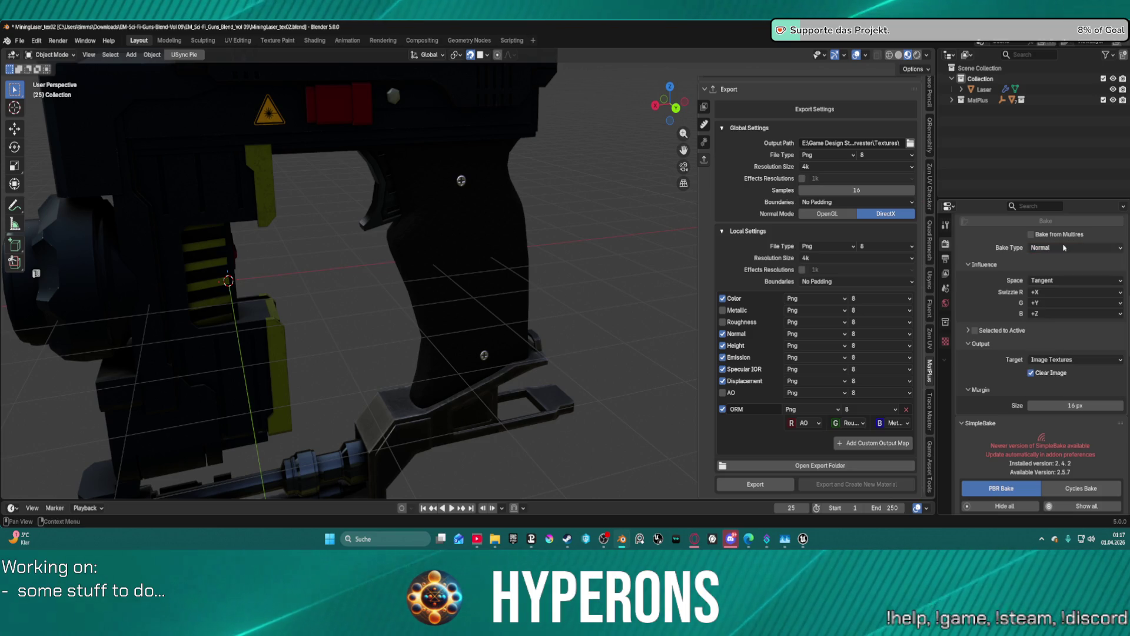
pyautogui.click(764, 485)
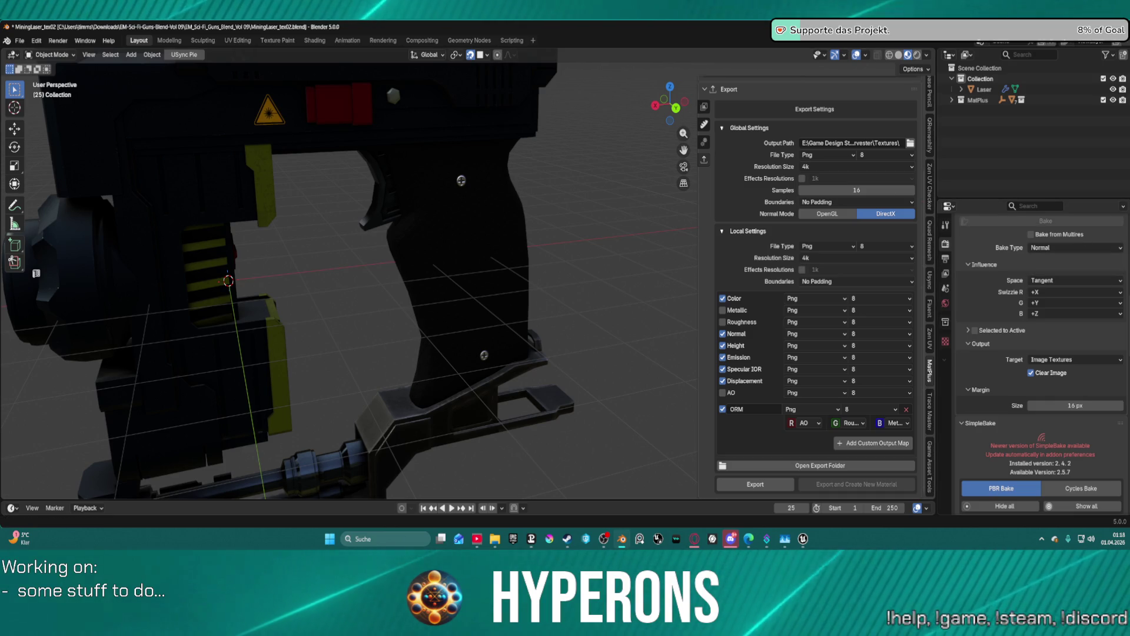
# After the export finishes, Alt+Tab over to the Unreal Engine editor.
pyautogui.hotkey('alt', 'Tab')
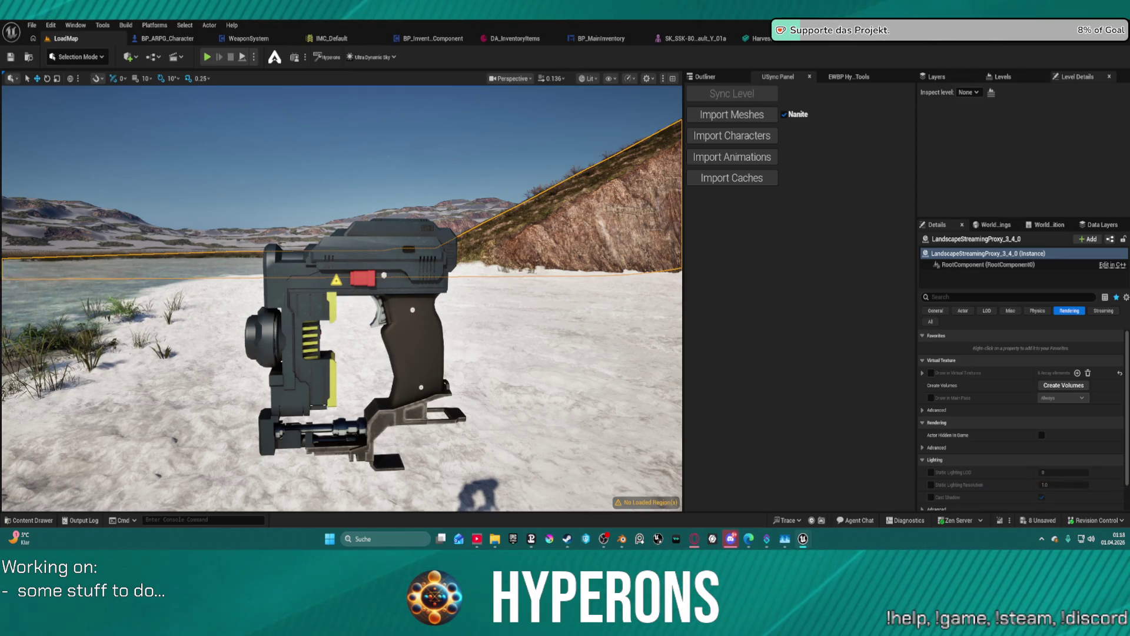
# Pull the normal map texture editor into its own full-screen window and zoom around the texture.
pyautogui.moveTo(612, 248); pyautogui.dragTo(616, 239)
pyautogui.click(886, 232)
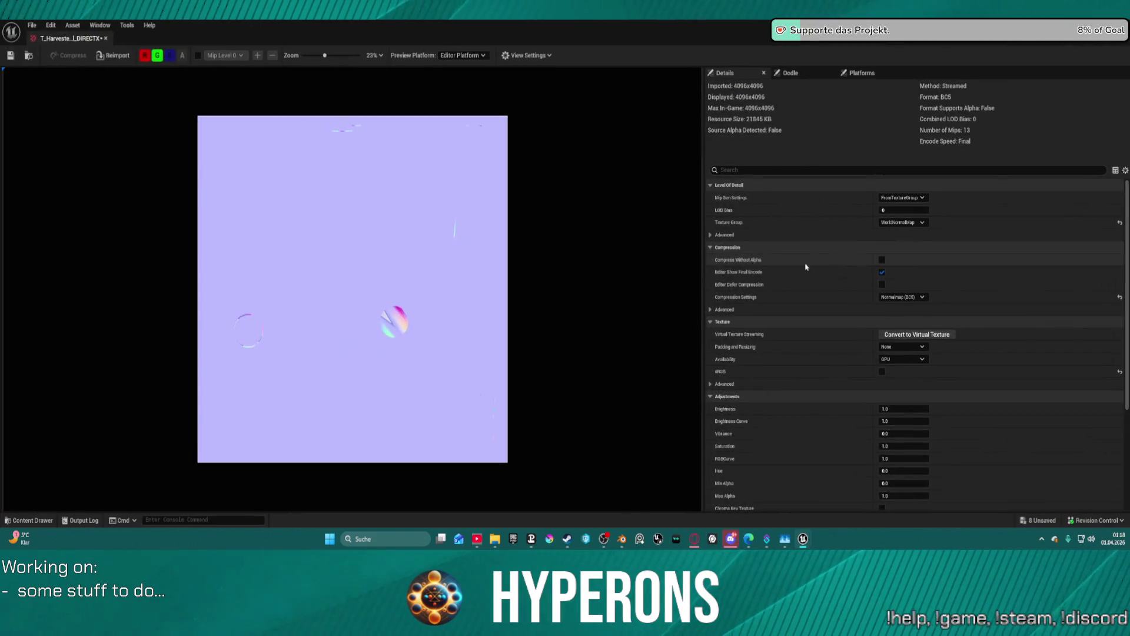
pyautogui.scroll(-1, 282, 369)
pyautogui.scroll(2, 282, 370)
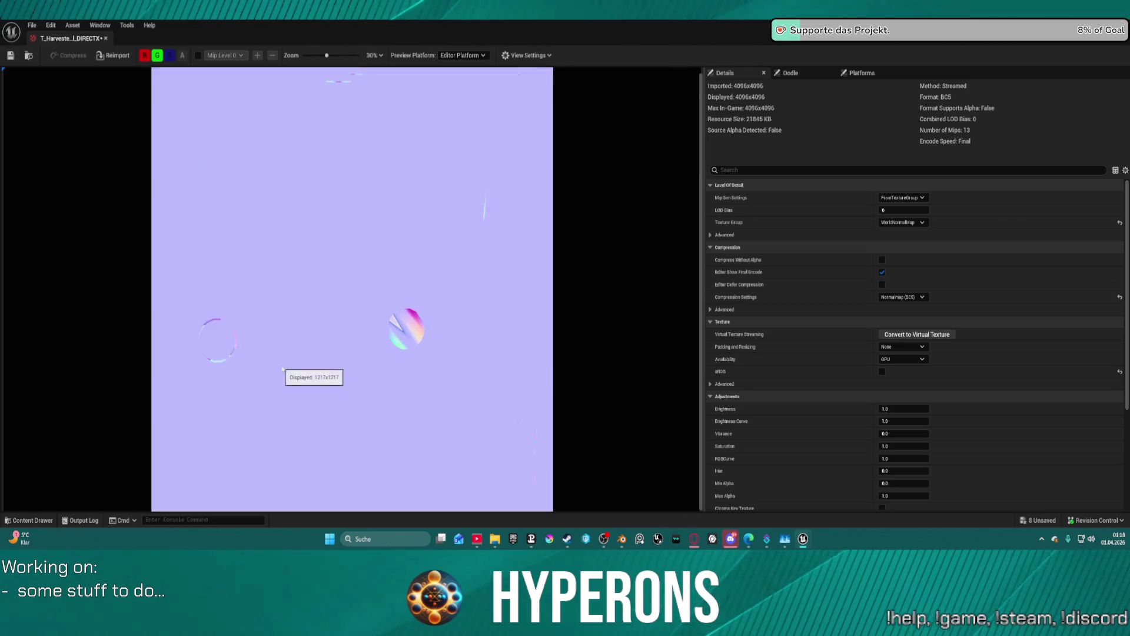
pyautogui.scroll(1, 301, 368)
pyautogui.scroll(-3, 341, 366)
pyautogui.scroll(1, 355, 422)
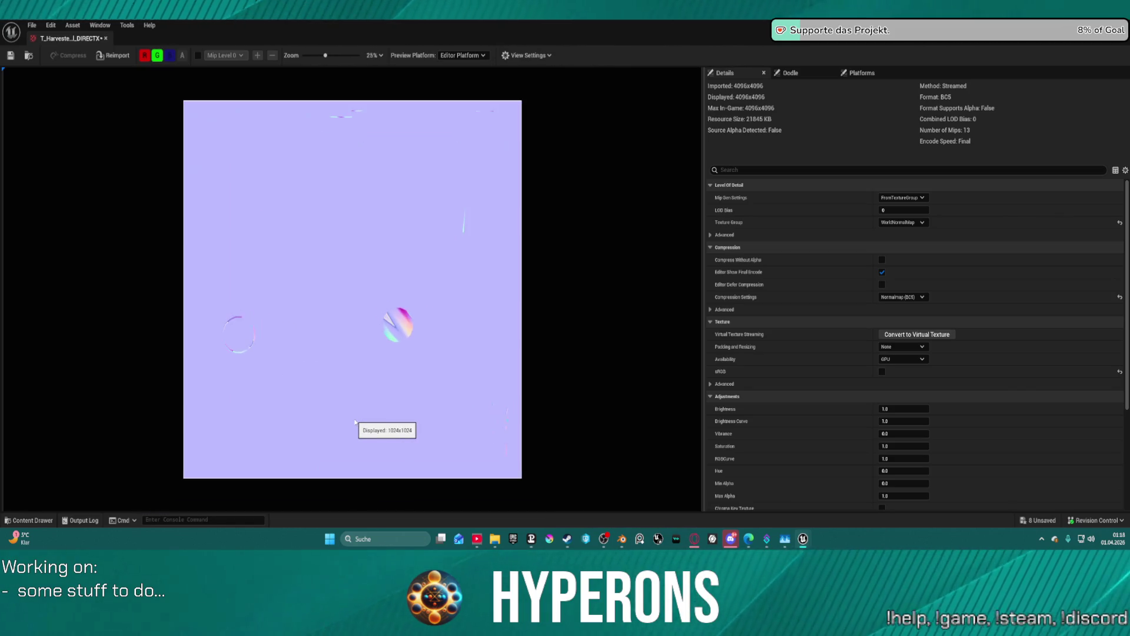
pyautogui.scroll(4, 355, 421)
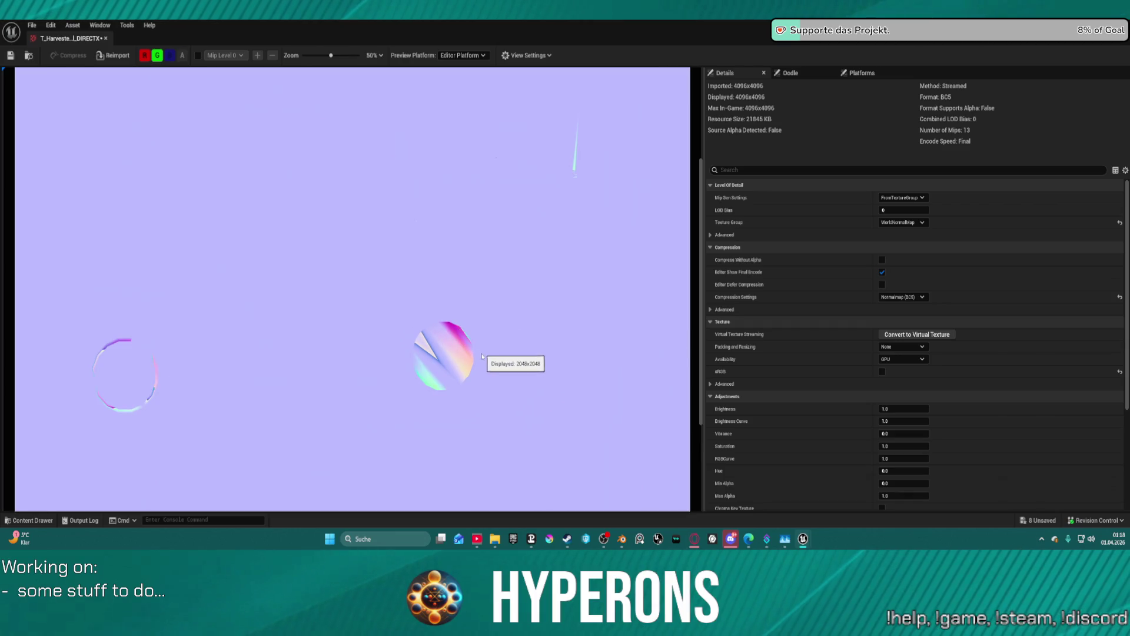
pyautogui.scroll(-2, 477, 362)
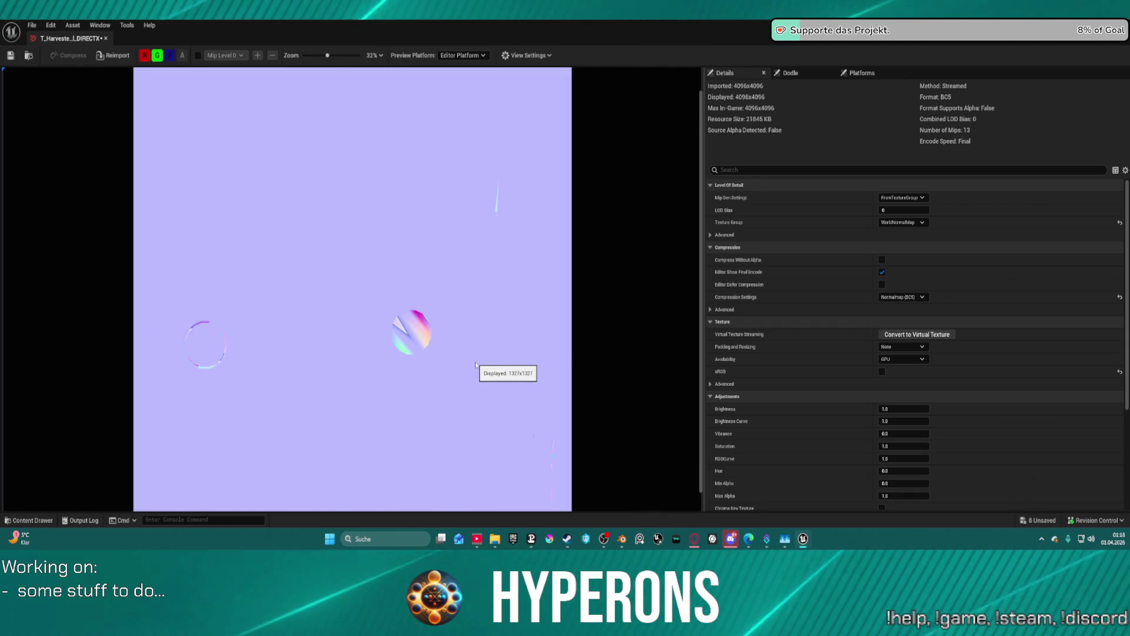
pyautogui.scroll(-2, 475, 364)
pyautogui.scroll(1, 361, 462)
pyautogui.scroll(-1, 332, 369)
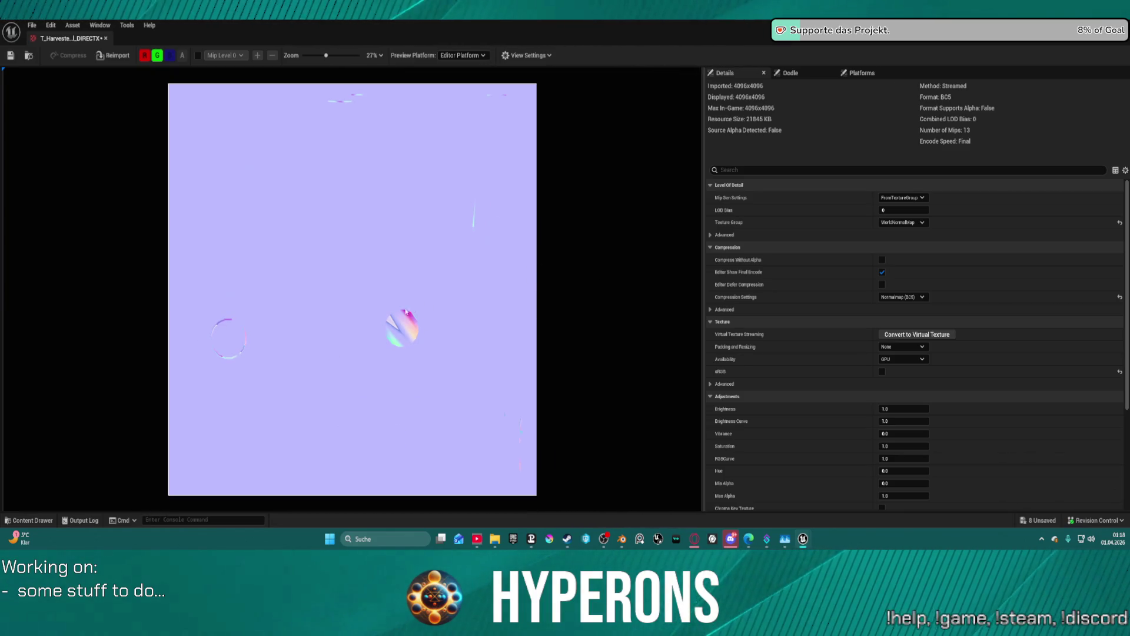
pyautogui.scroll(5, 345, 322)
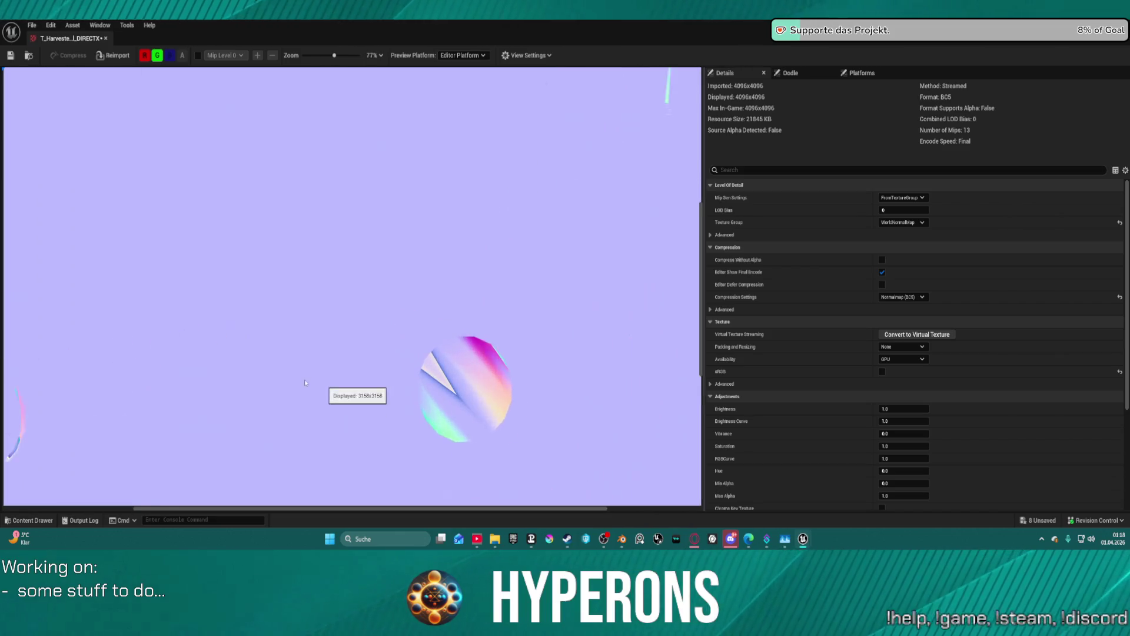
# Pan and zoom over the 4096x4096 normal map, close its tab, and return to Blender.
pyautogui.moveTo(701, 292); pyautogui.dragTo(694, 451)
pyautogui.scroll(-4, 192, 414)
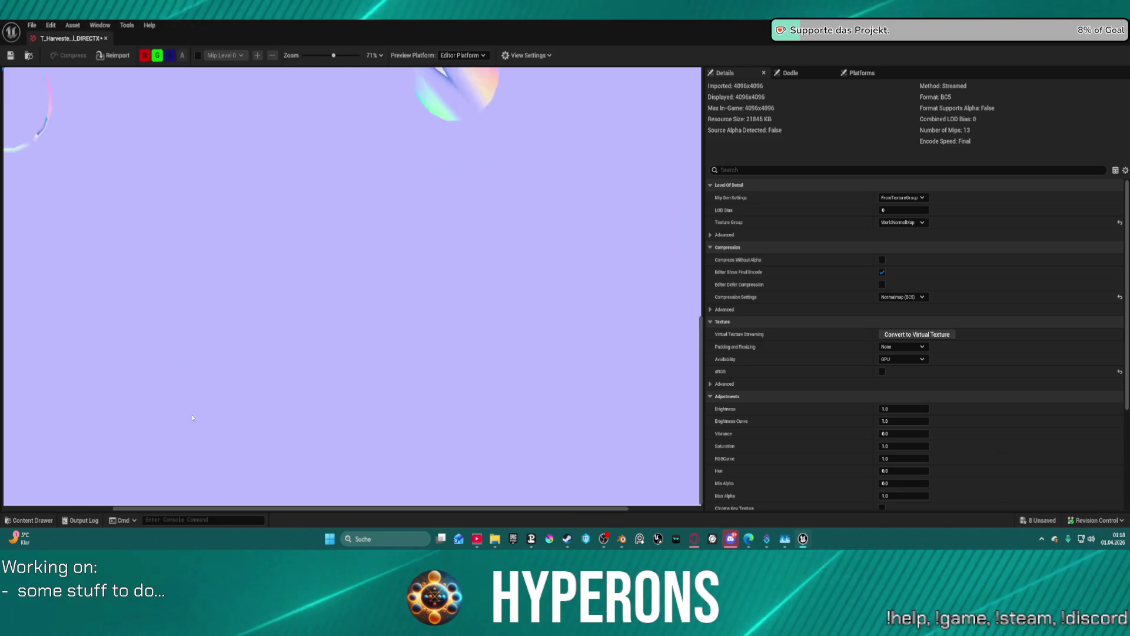
pyautogui.scroll(4, 219, 412)
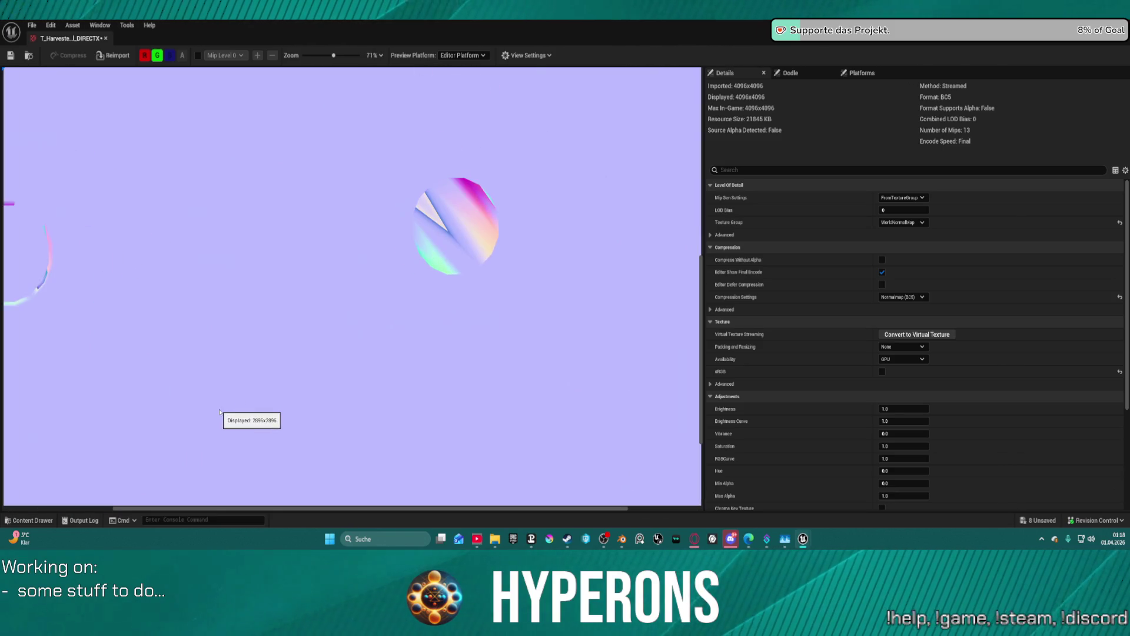
pyautogui.scroll(3, 387, 178)
pyautogui.scroll(-10, 387, 179)
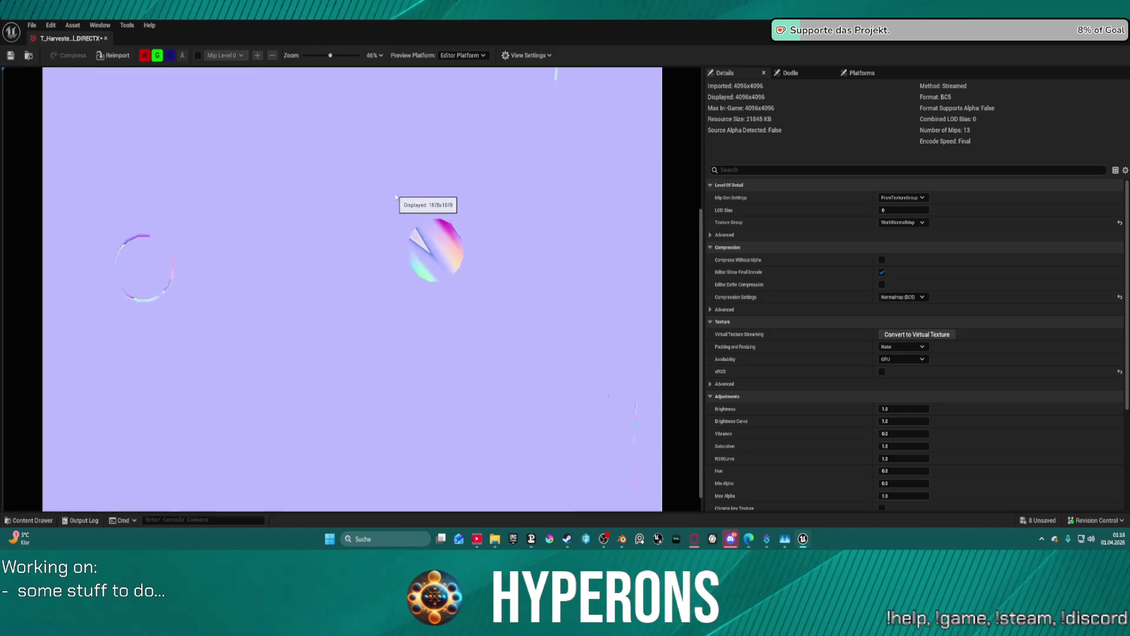
pyautogui.scroll(3, 402, 183)
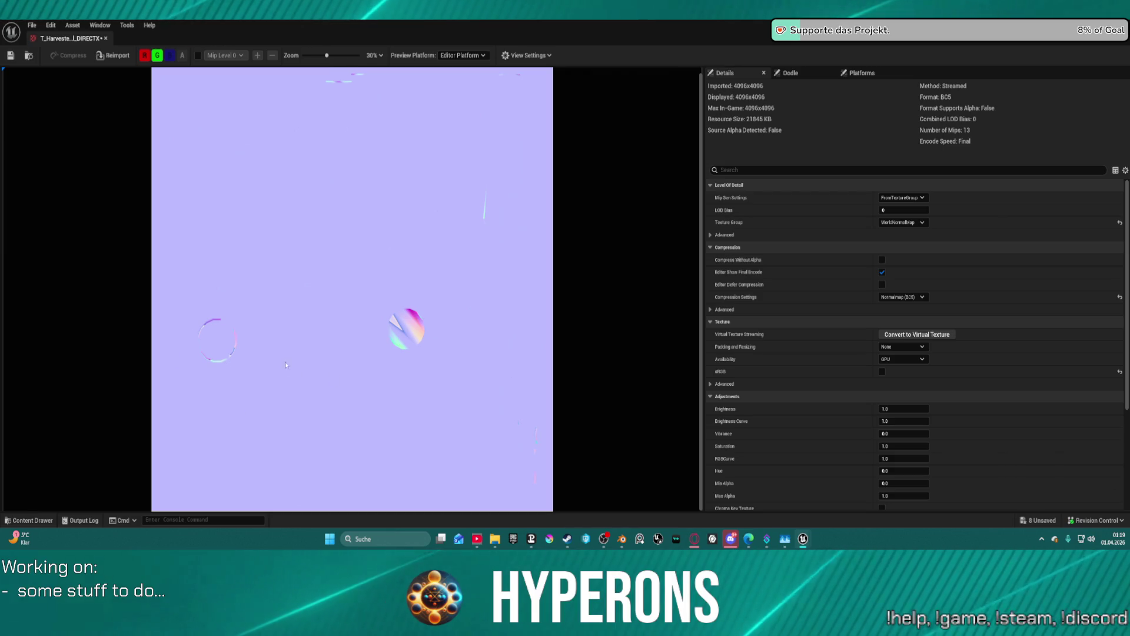
pyautogui.scroll(-3, 416, 265)
pyautogui.scroll(2, 424, 203)
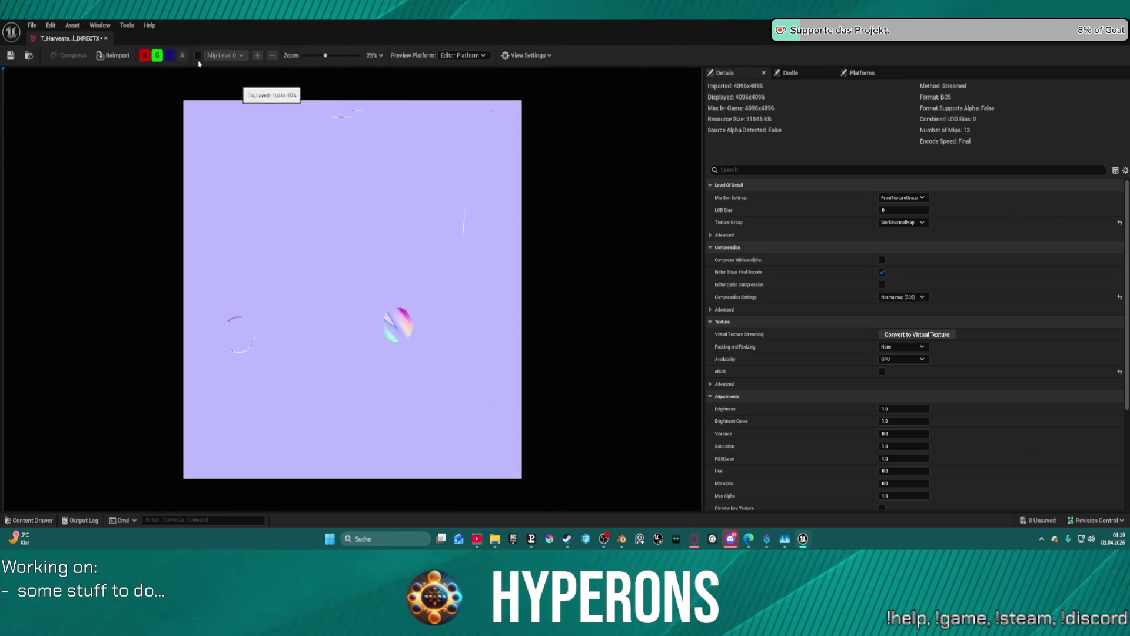
pyautogui.click(106, 39)
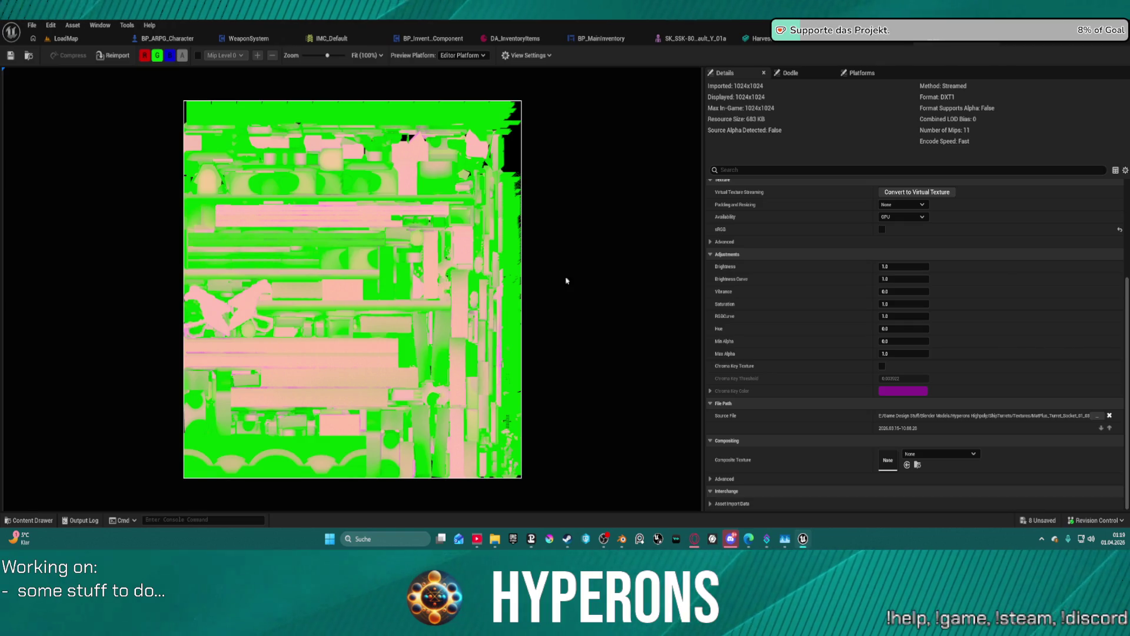
pyautogui.click(622, 540)
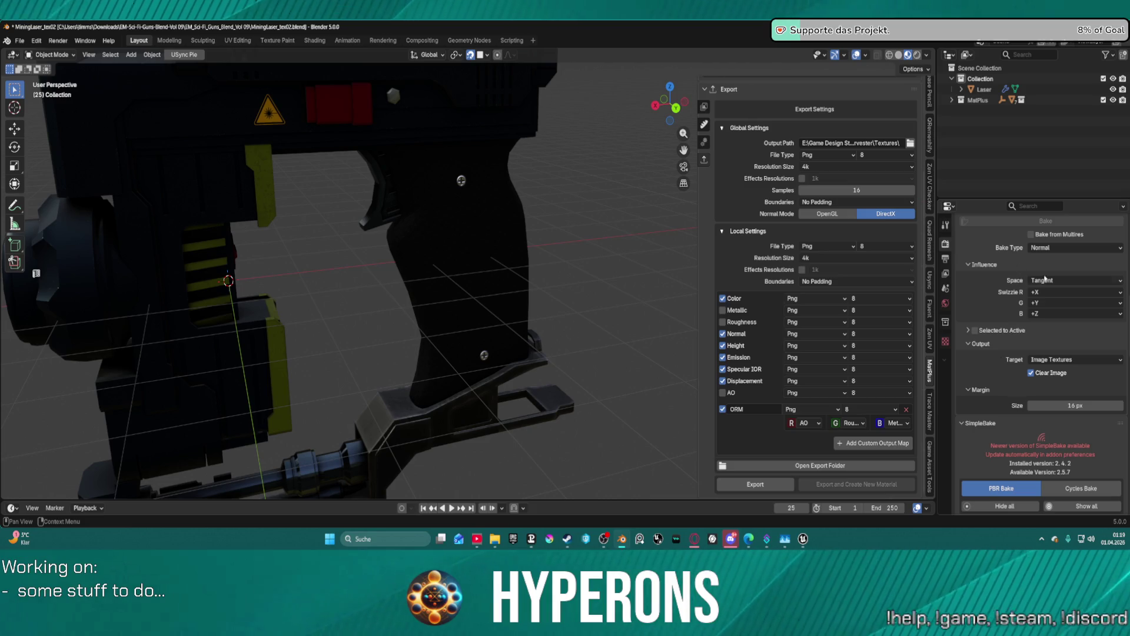
# Review the bake space, swizzle, target and type options, keeping Normal baked to Image Textures.
pyautogui.click(1064, 281)
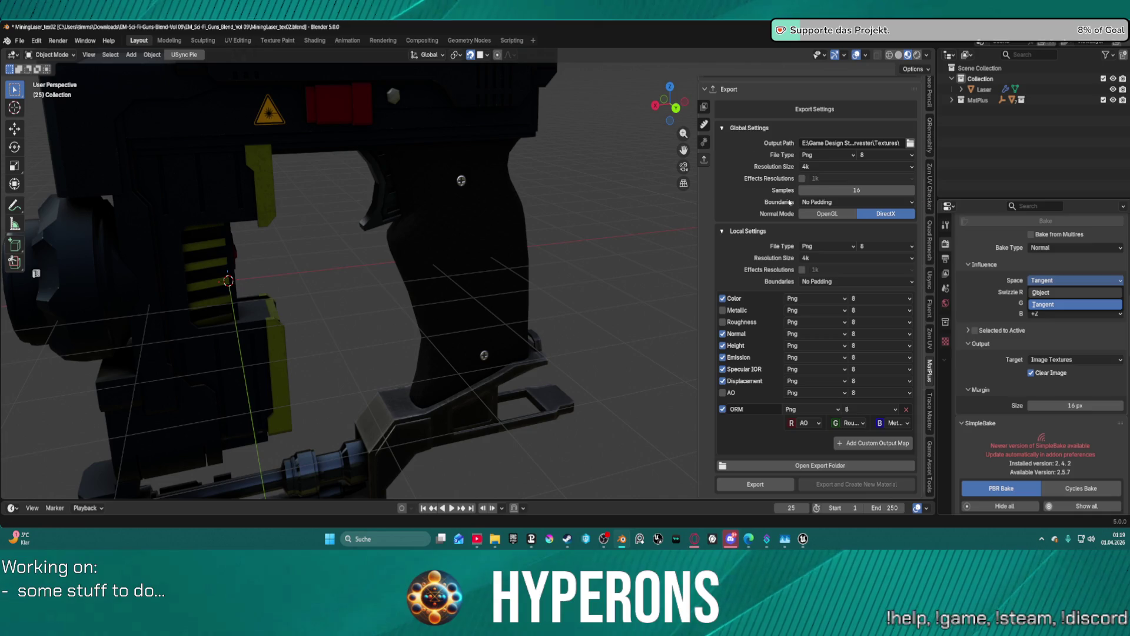
pyautogui.click(1055, 302)
pyautogui.click(1058, 293)
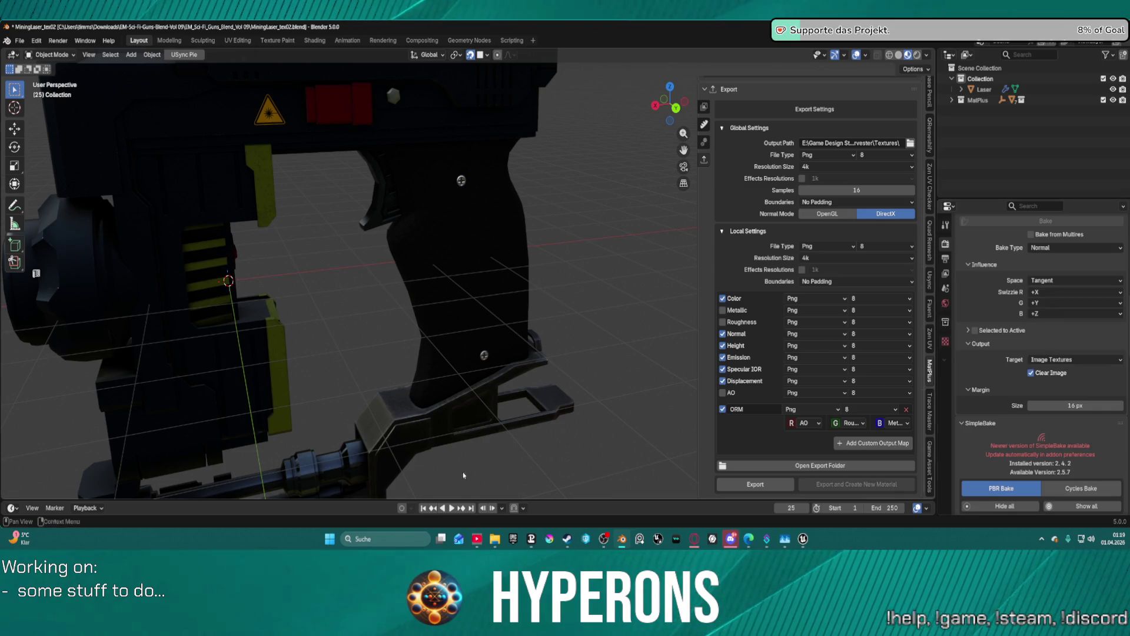
pyautogui.click(1069, 361)
pyautogui.click(1071, 363)
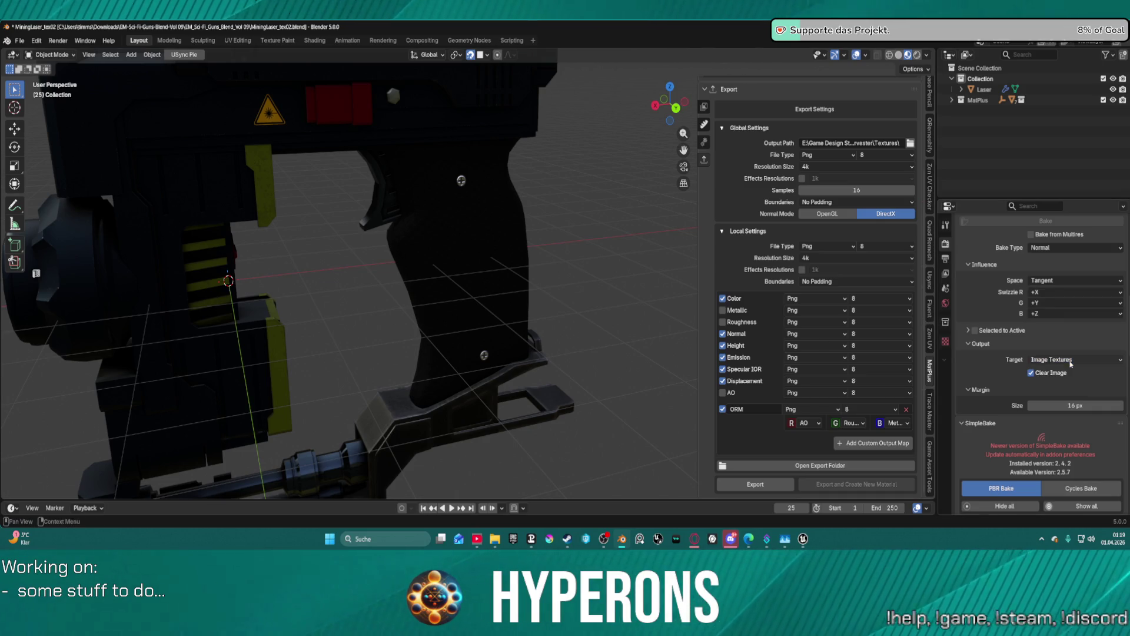
pyautogui.click(1069, 248)
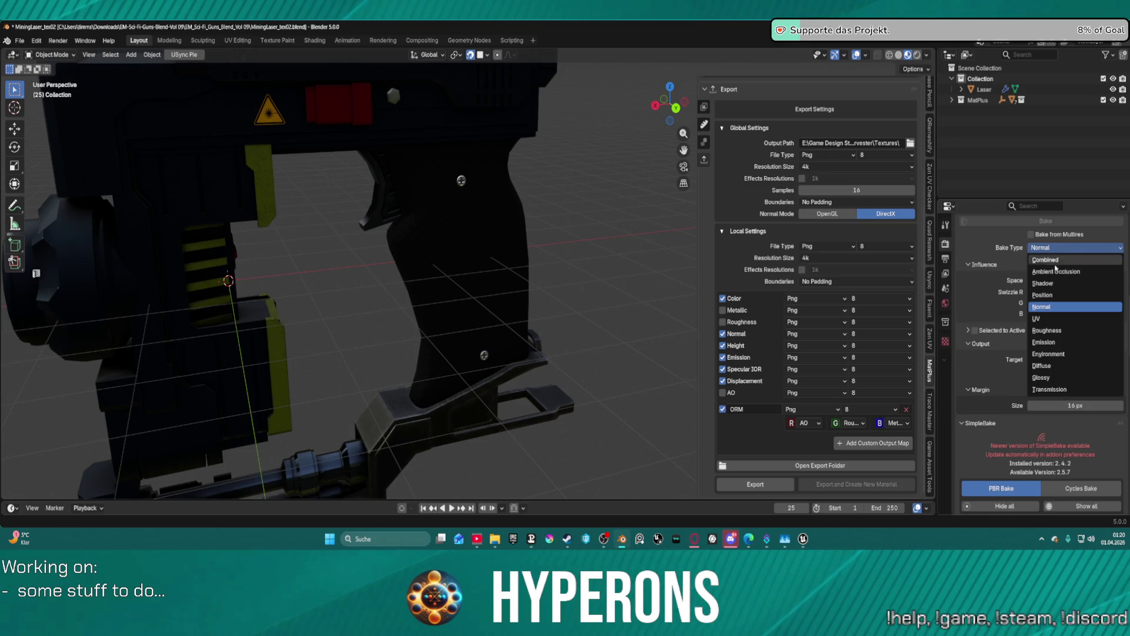
pyautogui.click(1054, 307)
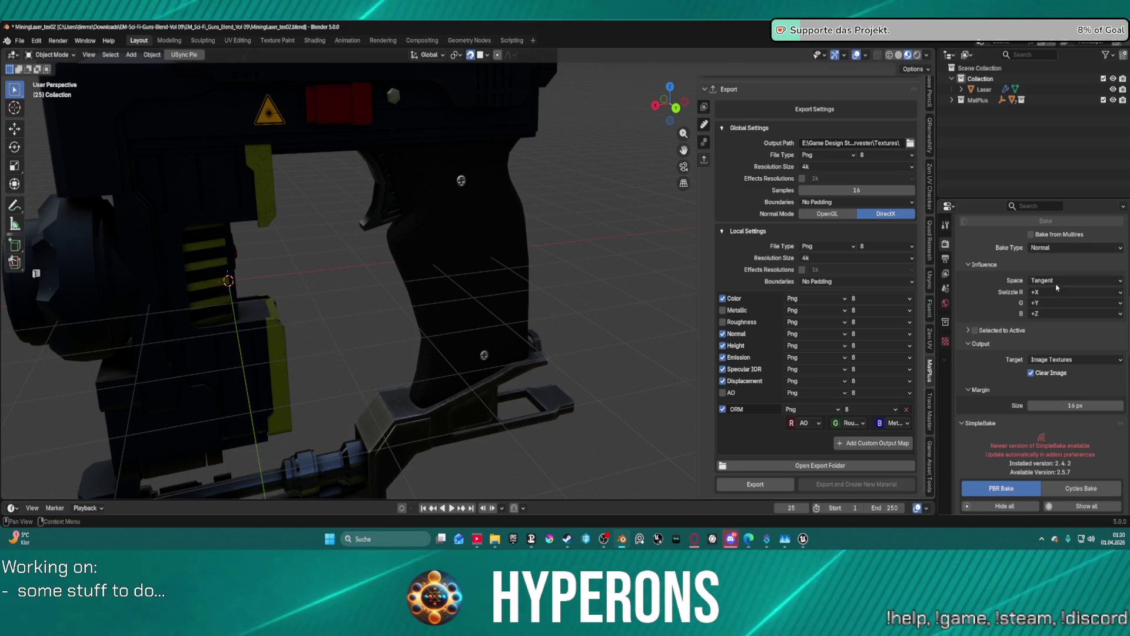
# Switch the normal bake space to Object, keeping the Adjacent Faces margin of 16 px.
pyautogui.click(1058, 282)
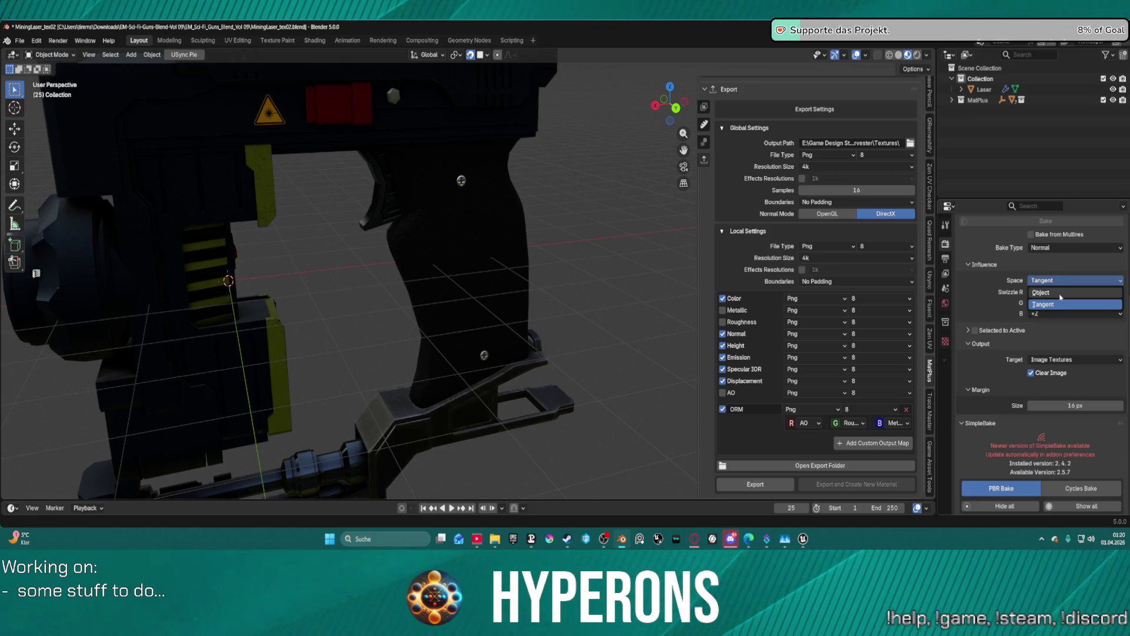
pyautogui.click(1060, 293)
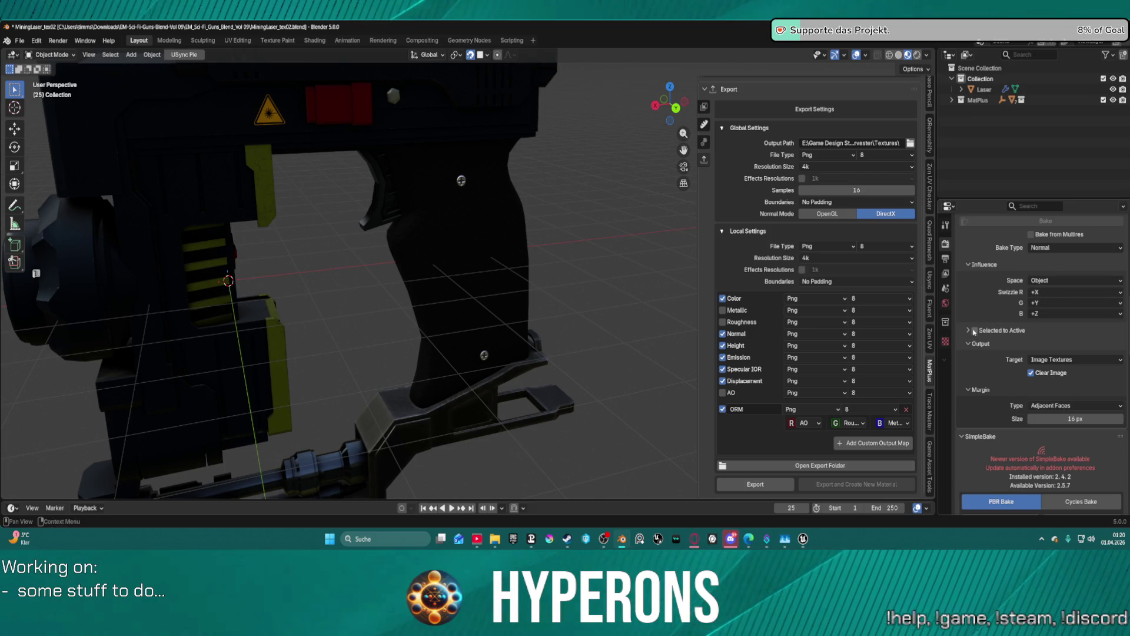
pyautogui.click(1054, 405)
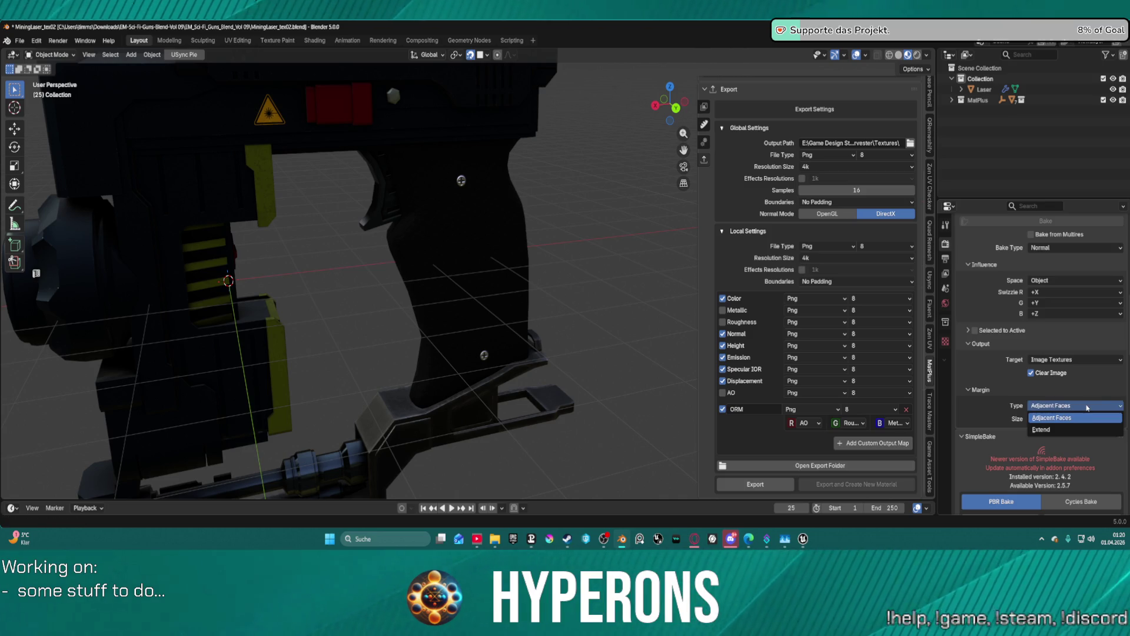
pyautogui.click(1087, 418)
pyautogui.scroll(3, 1020, 402)
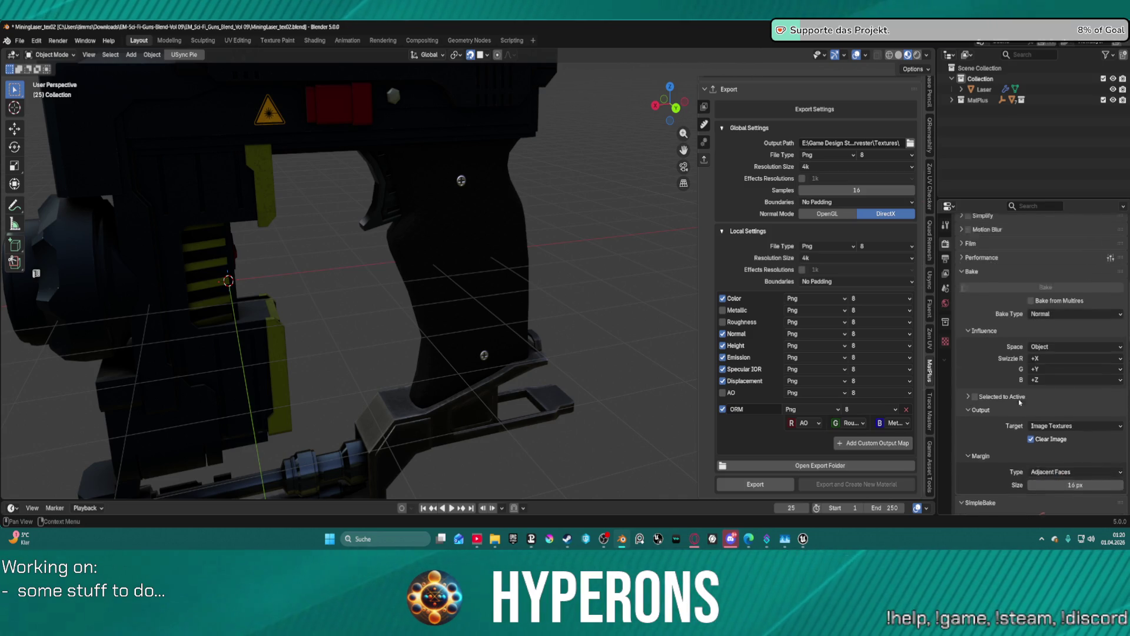
pyautogui.scroll(6, 1021, 402)
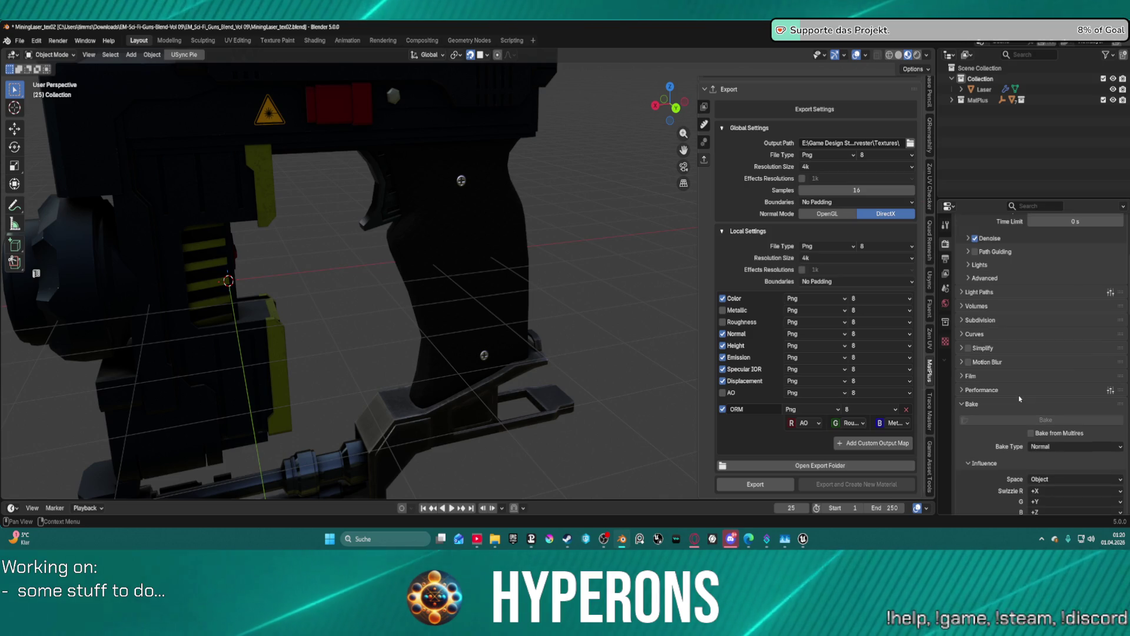
pyautogui.scroll(6, 1020, 399)
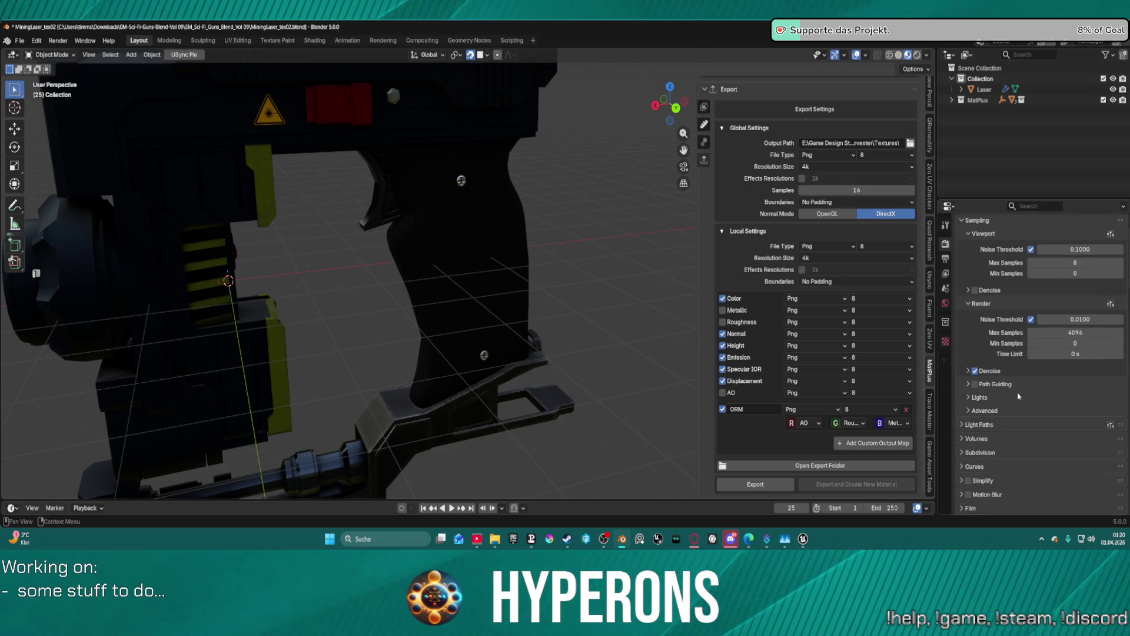
pyautogui.scroll(3, 1019, 396)
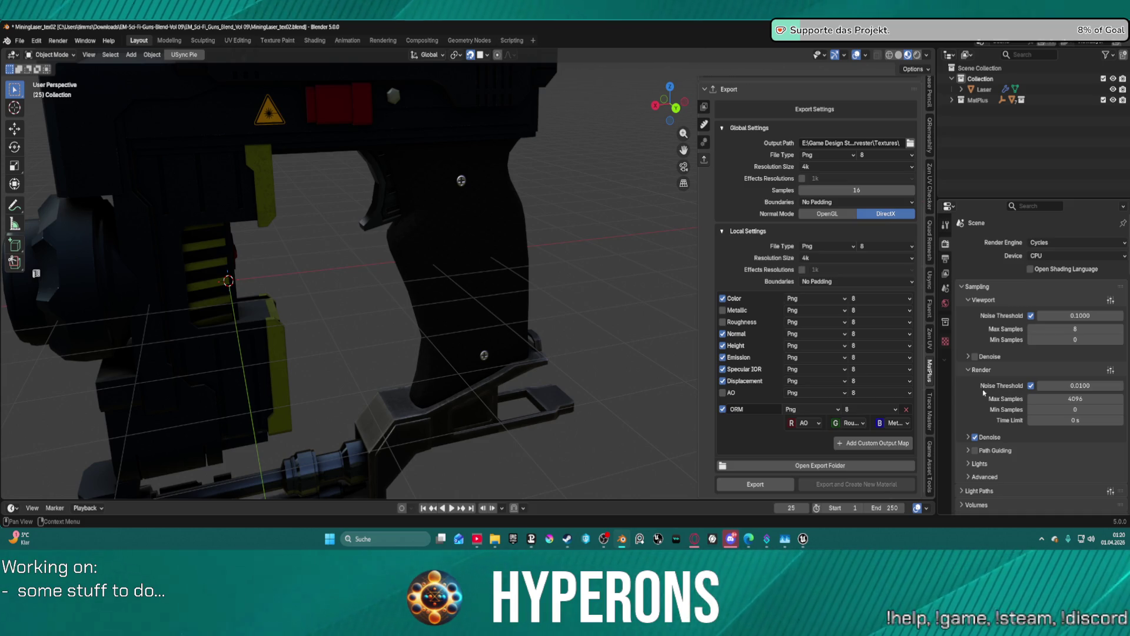
pyautogui.scroll(-20, 981, 393)
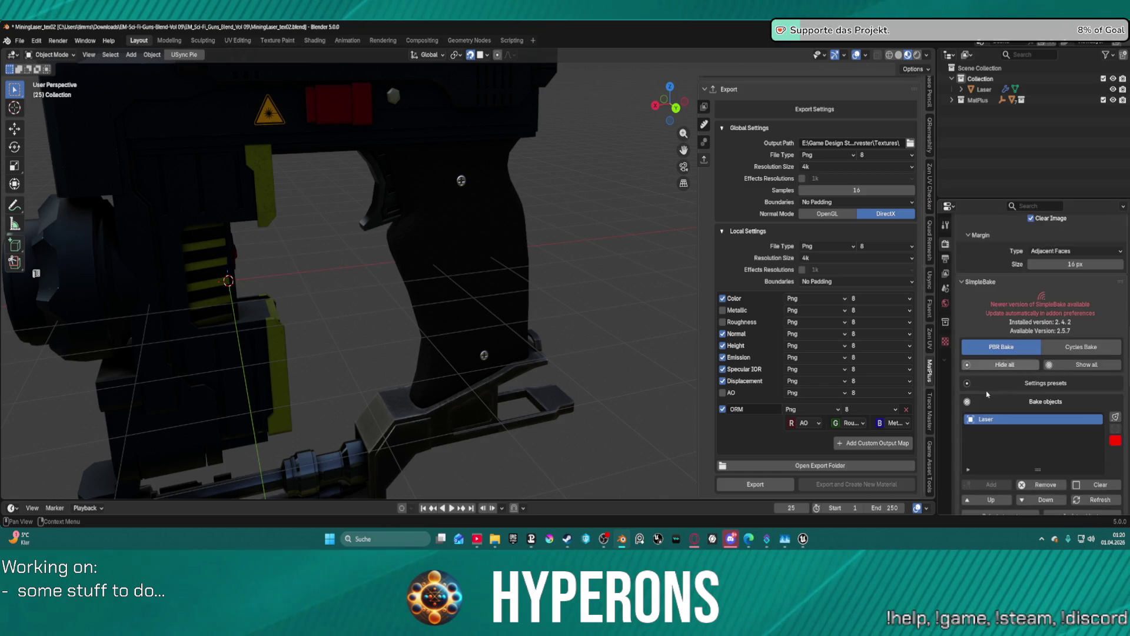
pyautogui.scroll(-7, 990, 395)
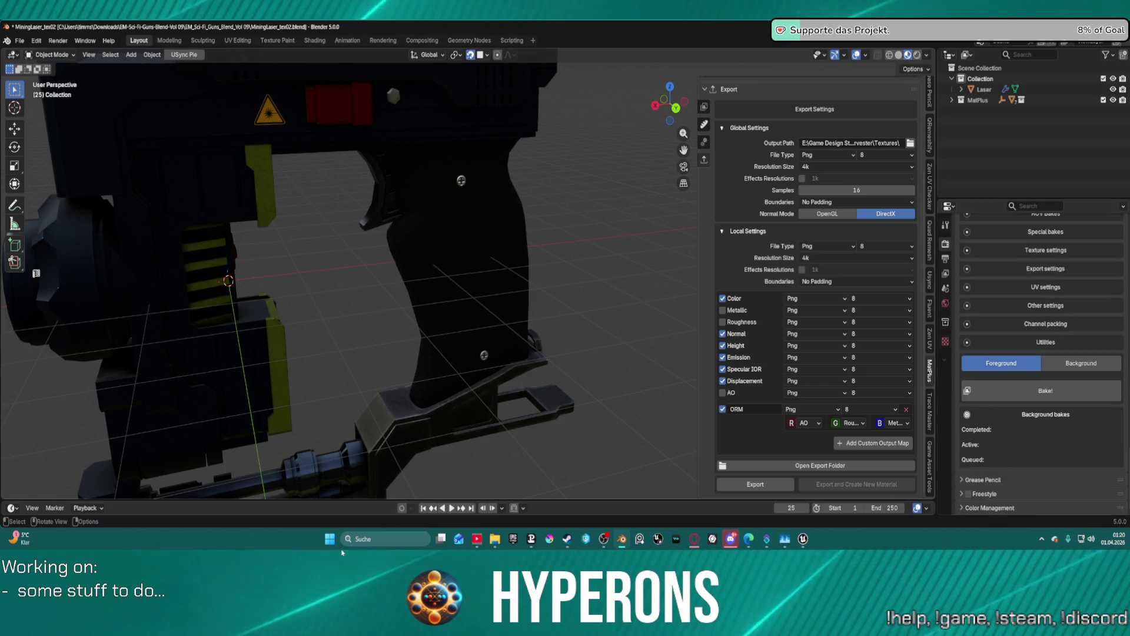
pyautogui.moveTo(494, 448); pyautogui.dragTo(461, 521, button='middle')
pyautogui.moveTo(695, 538)
pyautogui.click(702, 506)
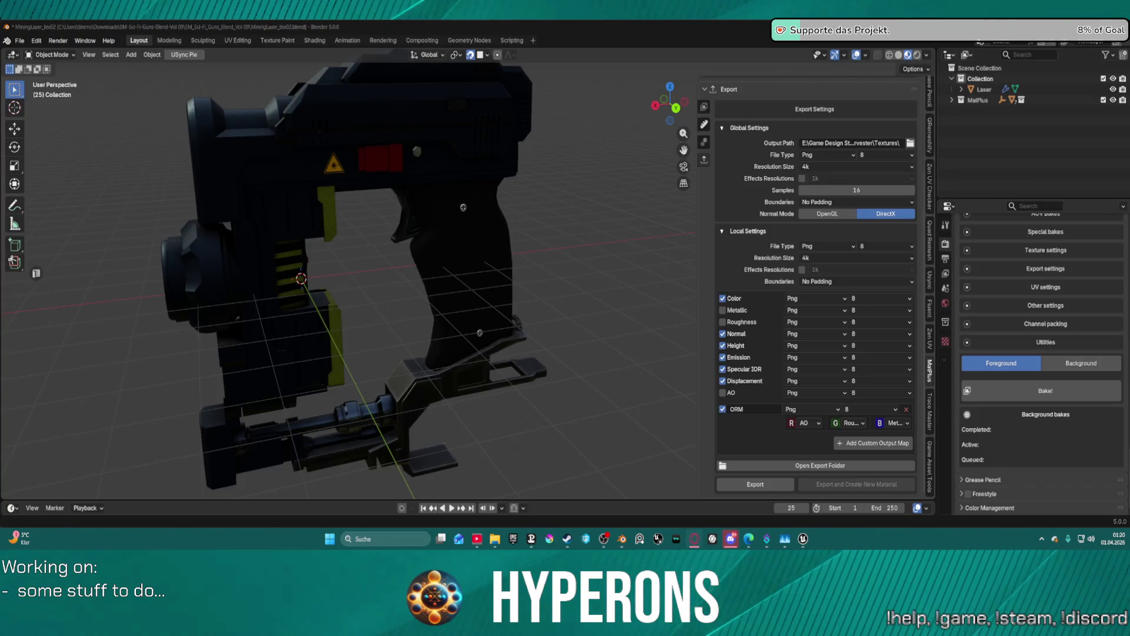